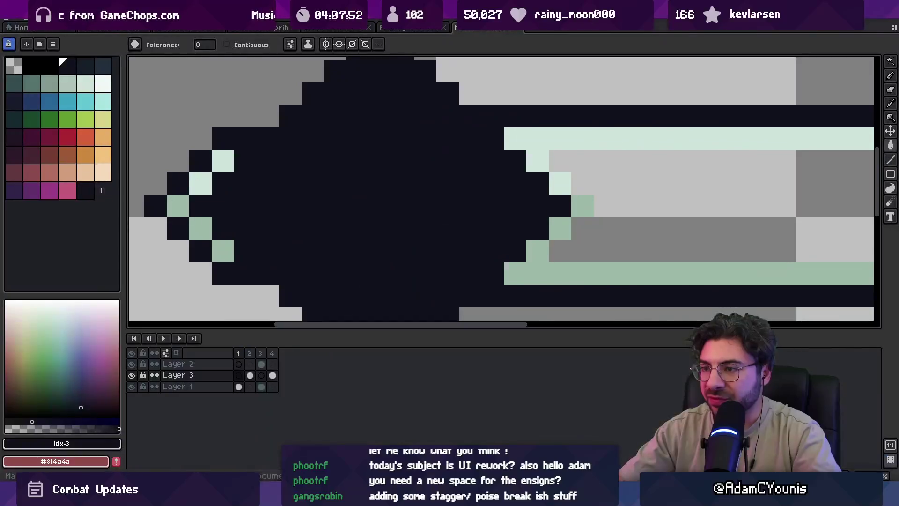
- Select frames 1–2 in Aseprite, then in Unity pick the Marks Health Bar Components texture
left_click_drag(238, 353, 250, 353)
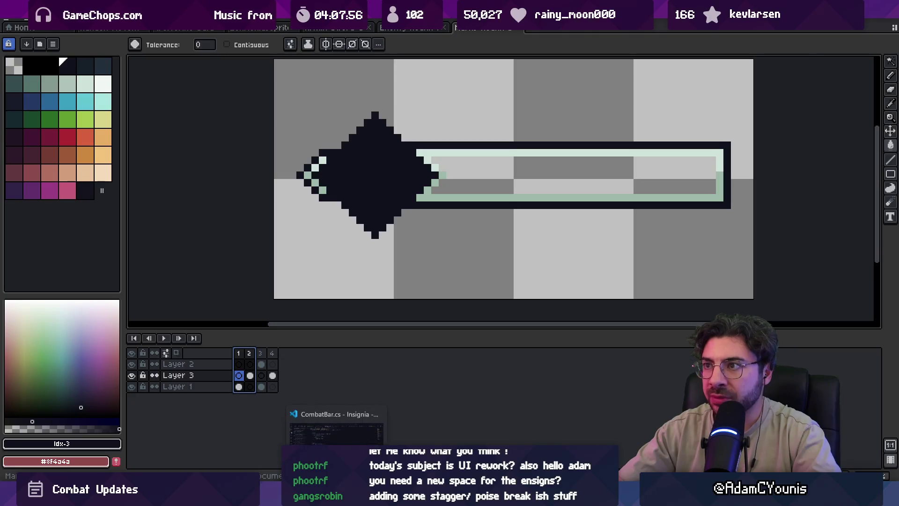
left_click(324, 422)
left_click(250, 423)
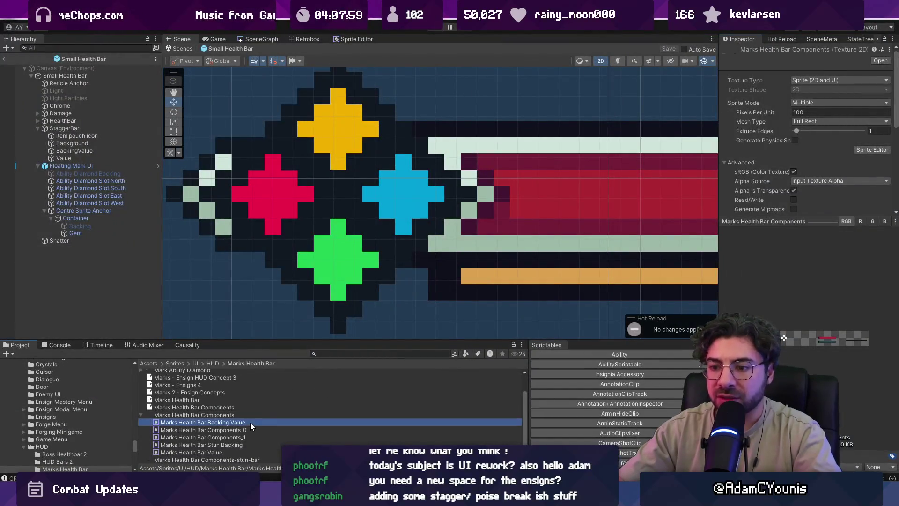
- Preview Marks Health Bar Components.png externally, close it, and open the .aseprite sprite in Aseprite
left_click(255, 418)
double_click(264, 418)
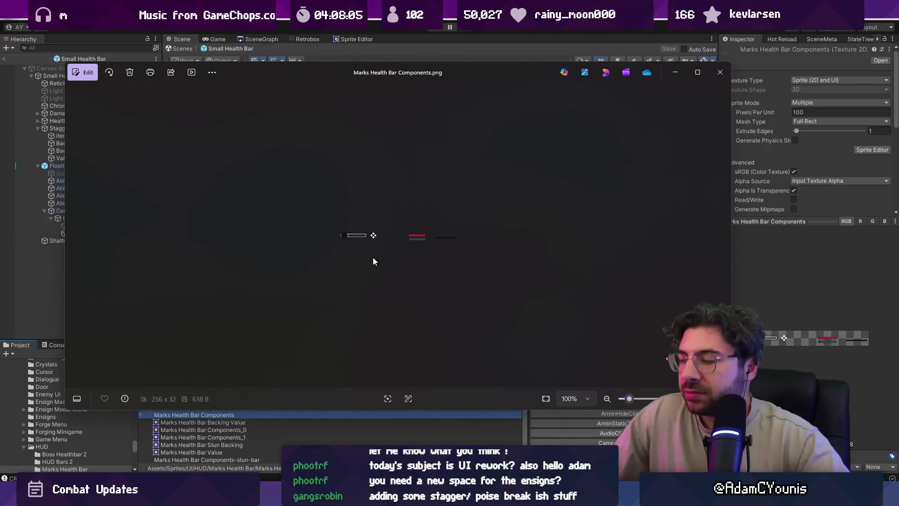
left_click(720, 71)
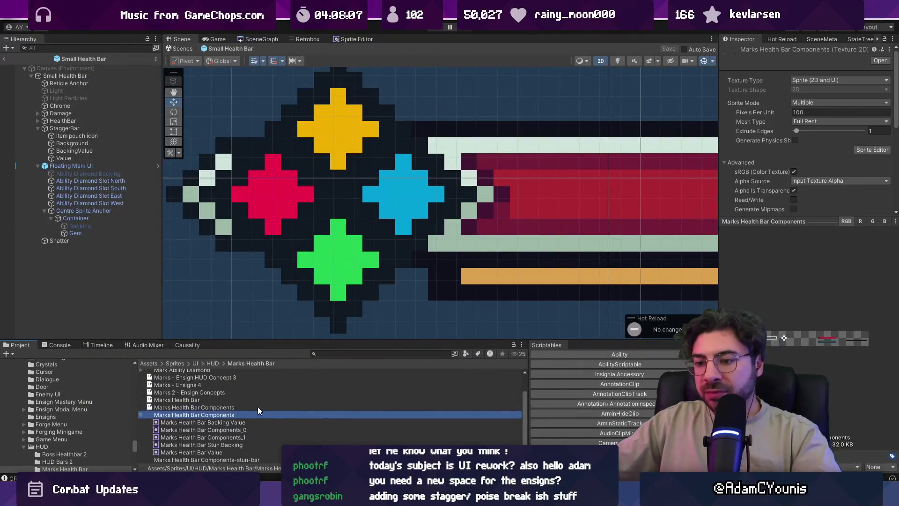
double_click(258, 411)
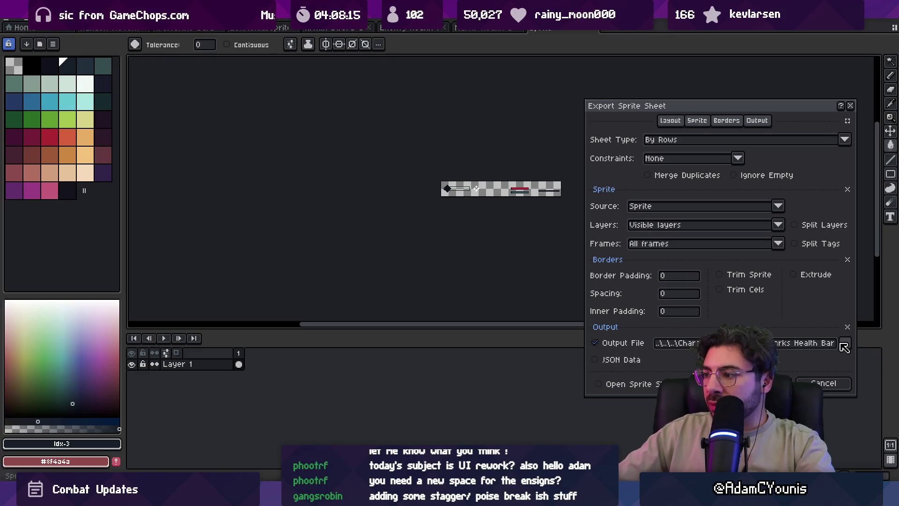
- Check the Export Sprite Sheet output path and start choosing a new output file, confirming the sprite's location in Unity
left_click(821, 345)
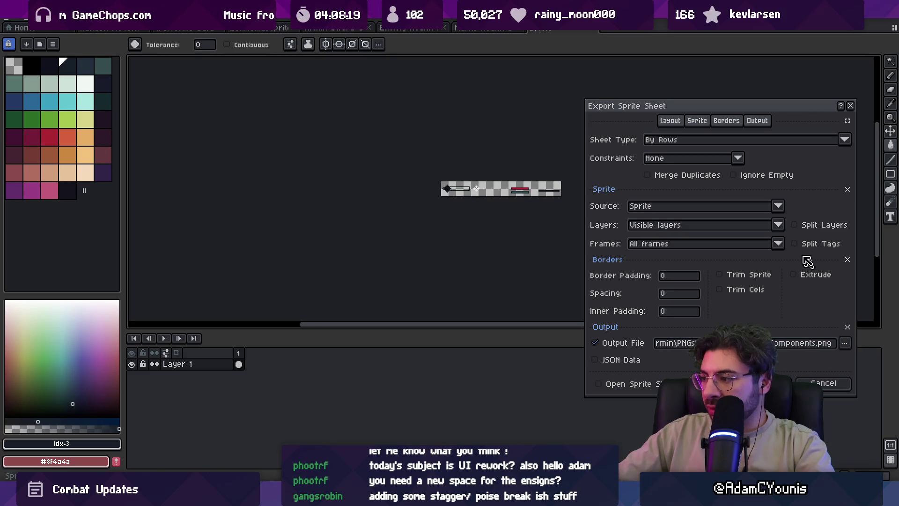
left_click_drag(713, 110, 310, 47)
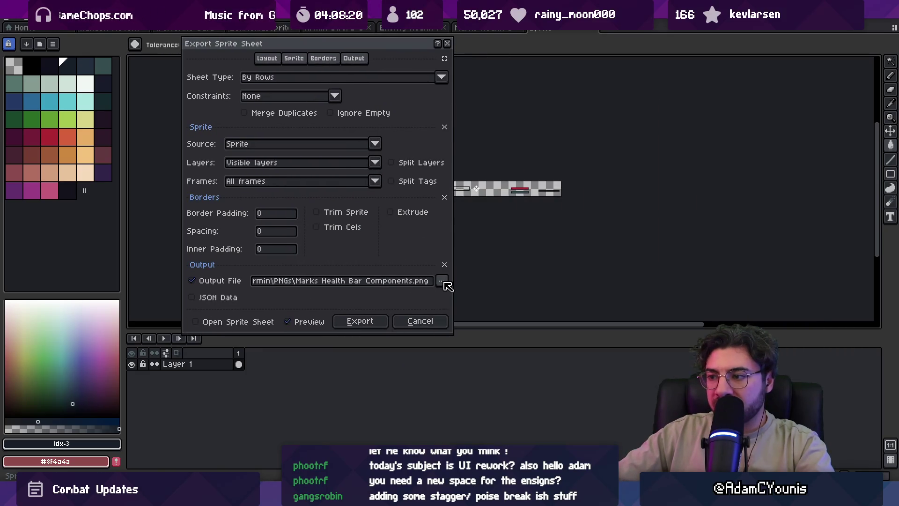
left_click(444, 283)
left_click(447, 275)
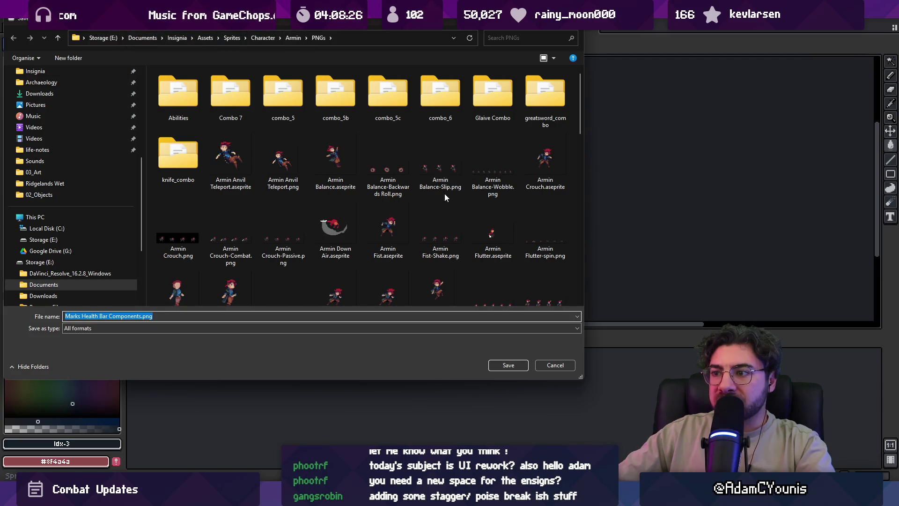
scroll(448, 196, "down", 10)
scroll(487, 273, "up", 10)
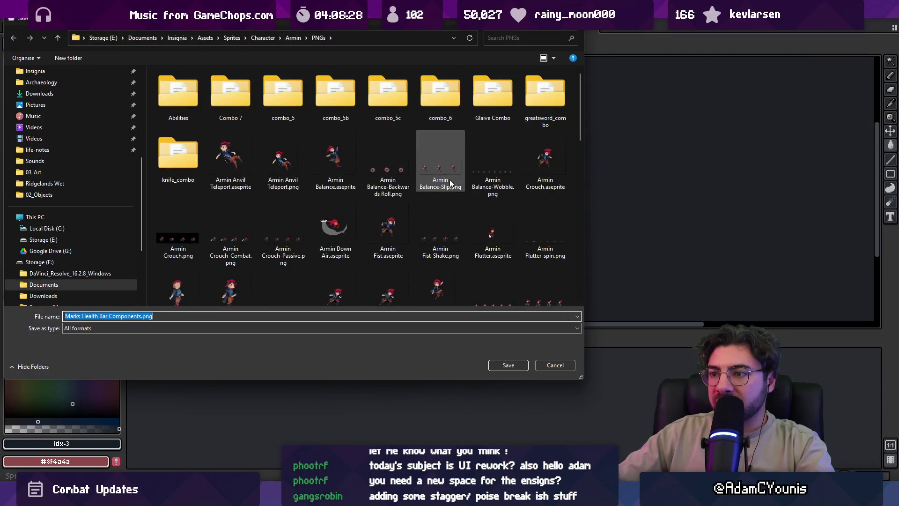
scroll(344, 110, "down", 10)
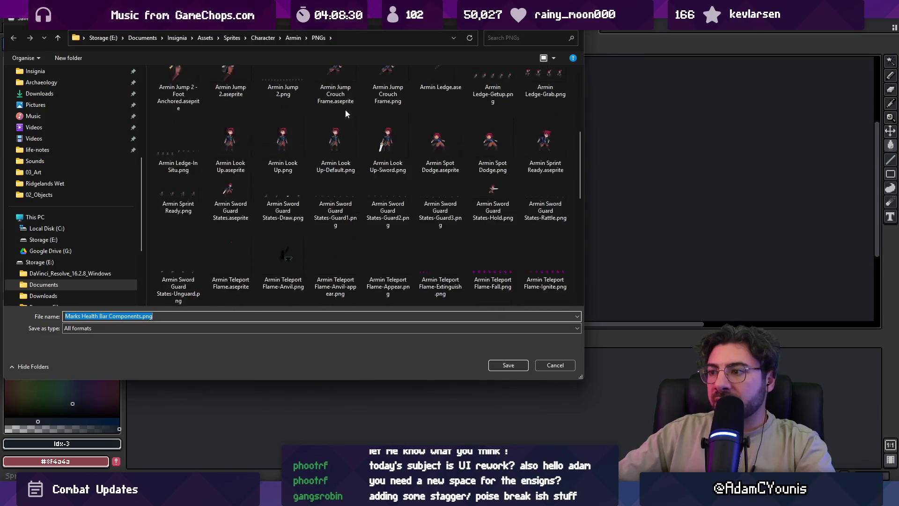
scroll(346, 110, "down", 3)
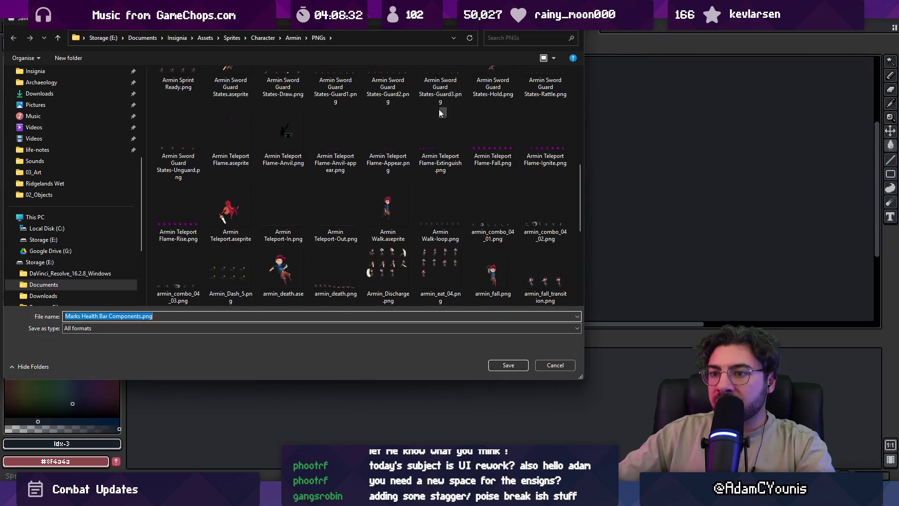
key("alt+Tab")
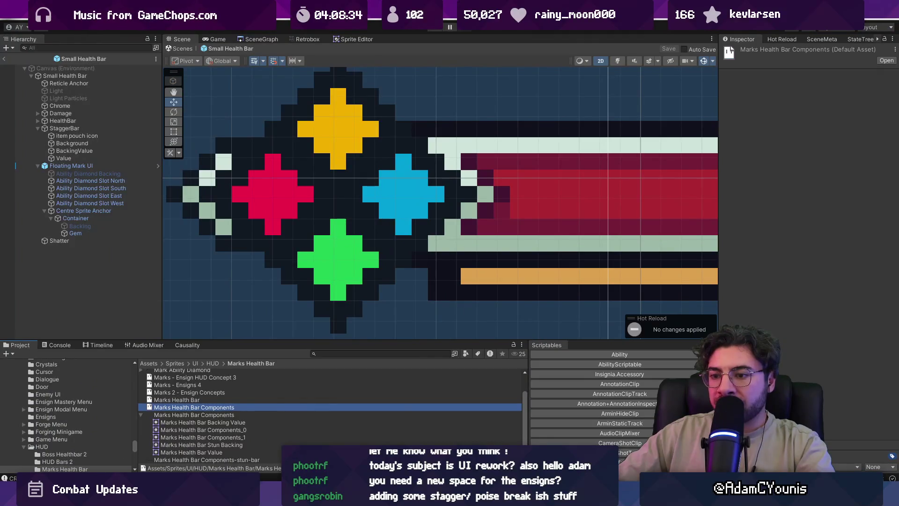
key("alt+Tab")
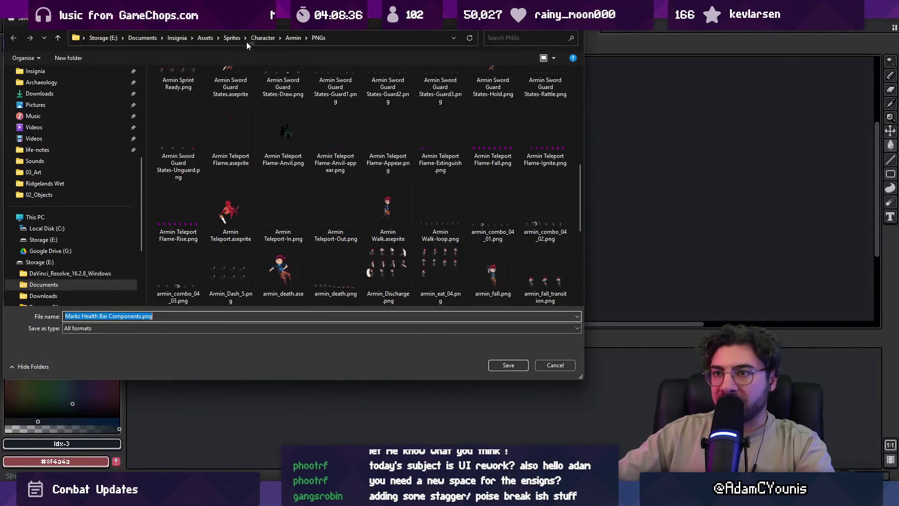
- Save over Marks Health Bar Components.png in Sprites/UI/HUD/Marks Health Bar, confirm replacing, and export
left_click(232, 38)
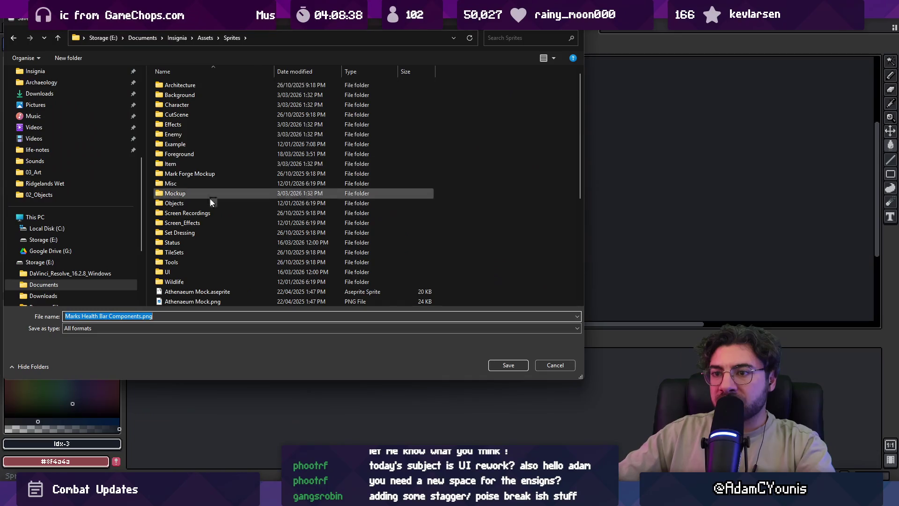
double_click(204, 276)
double_click(187, 222)
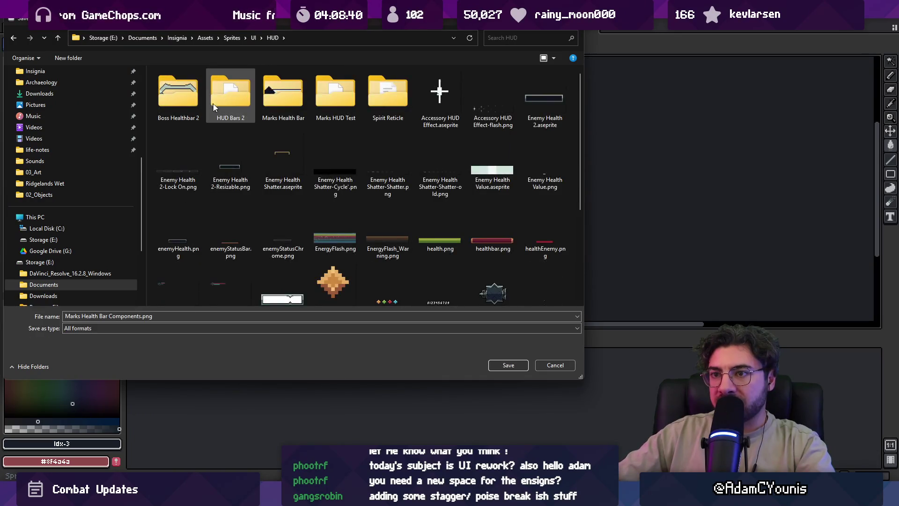
double_click(283, 96)
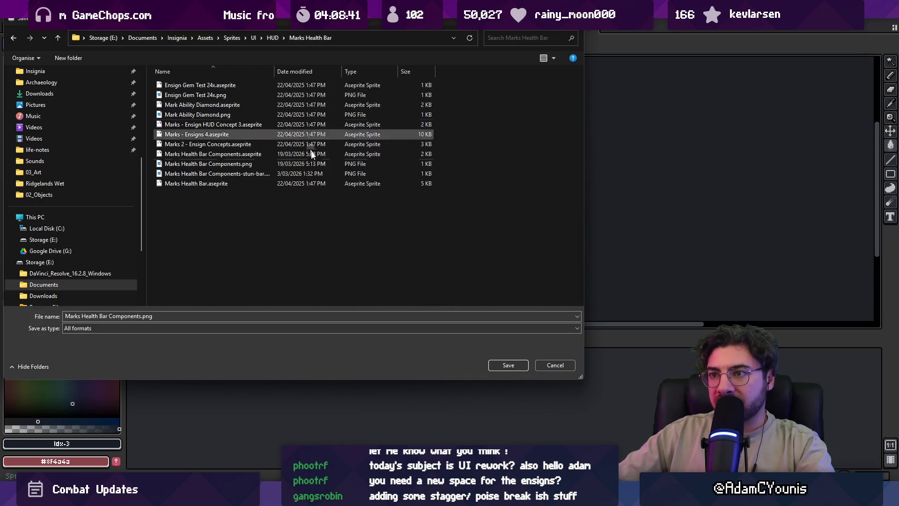
left_click(508, 365)
left_click(460, 245)
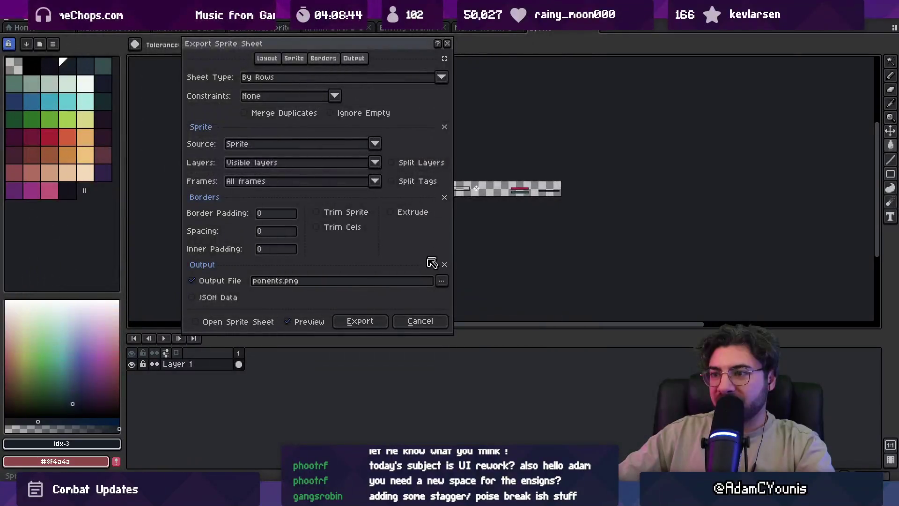
left_click(360, 322)
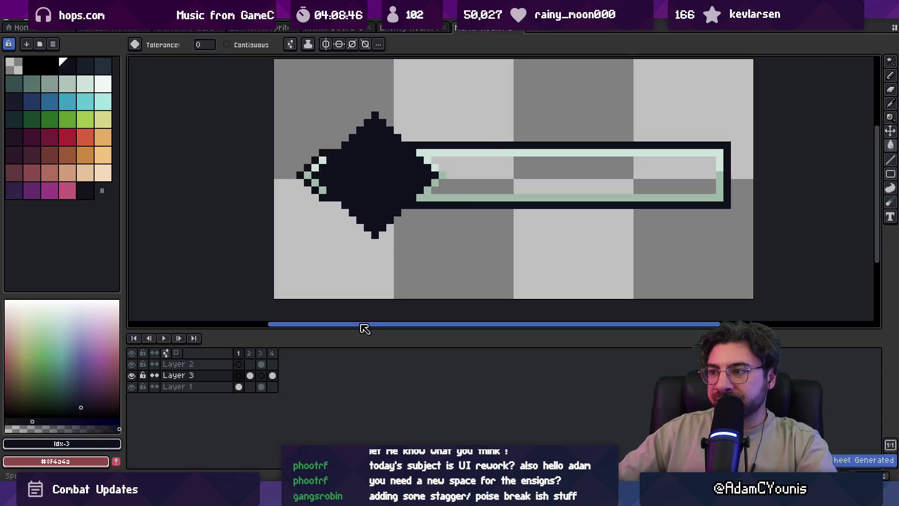
- Search the Project for 'marks health bar compo' and inspect the _1 and _0 slices
key("alt+Tab")
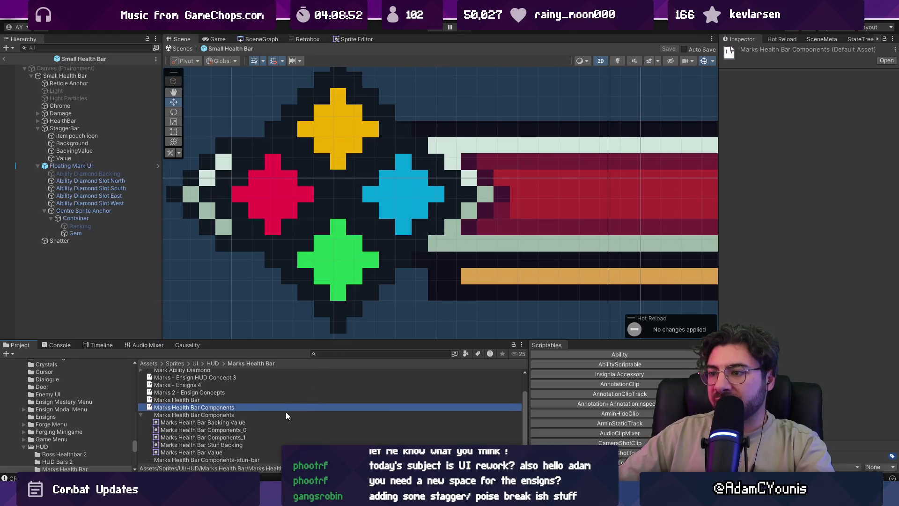
left_click(352, 354)
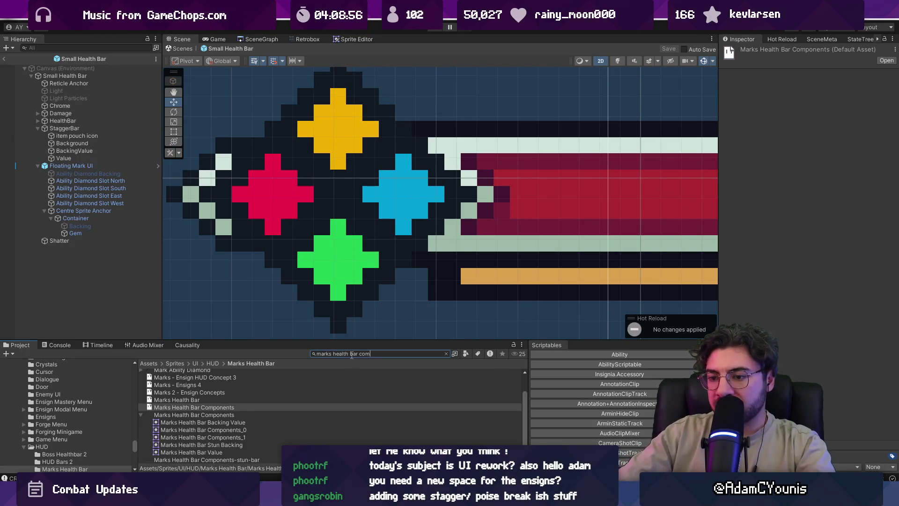
type("po")
left_click(224, 403)
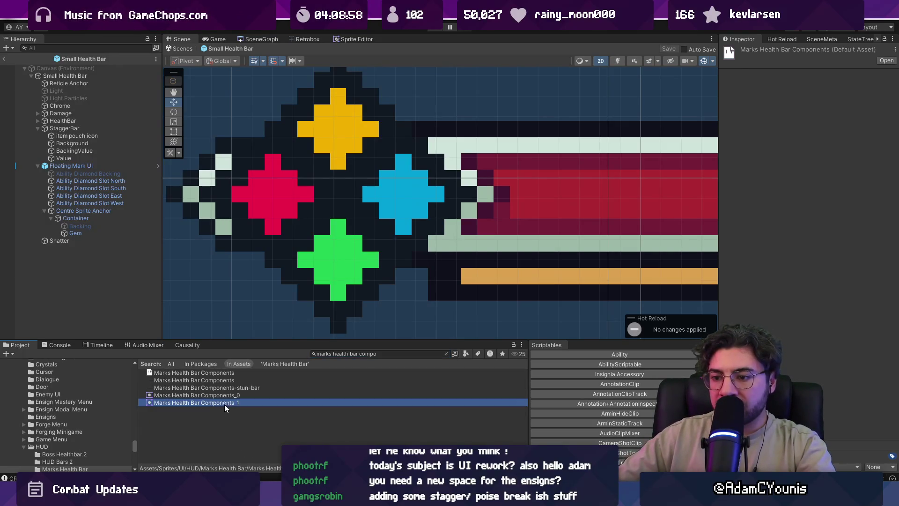
left_click(227, 394)
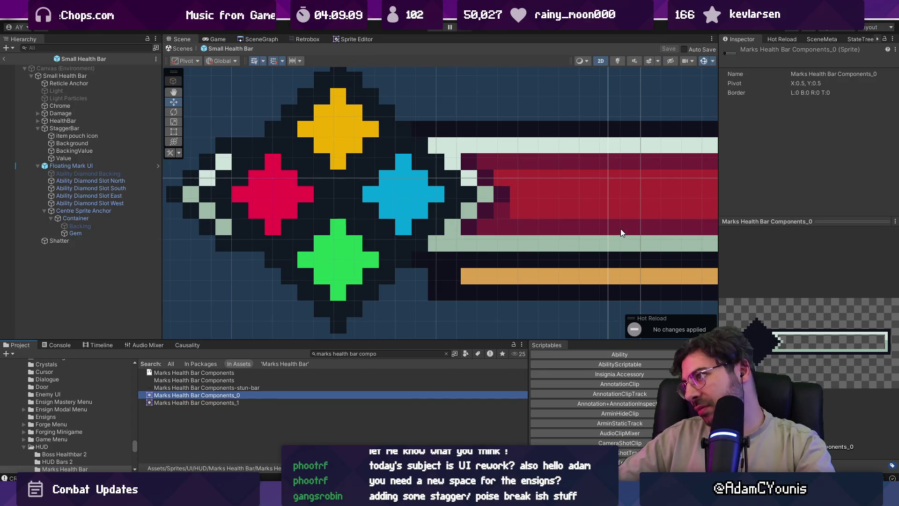
- Review the slices in the Sprite Editor, then return to the scene and select Floating Mark UI
left_click(341, 39)
scroll(276, 176, "up", 5)
scroll(281, 194, "up", 2)
scroll(277, 208, "down", 5)
left_click(182, 39)
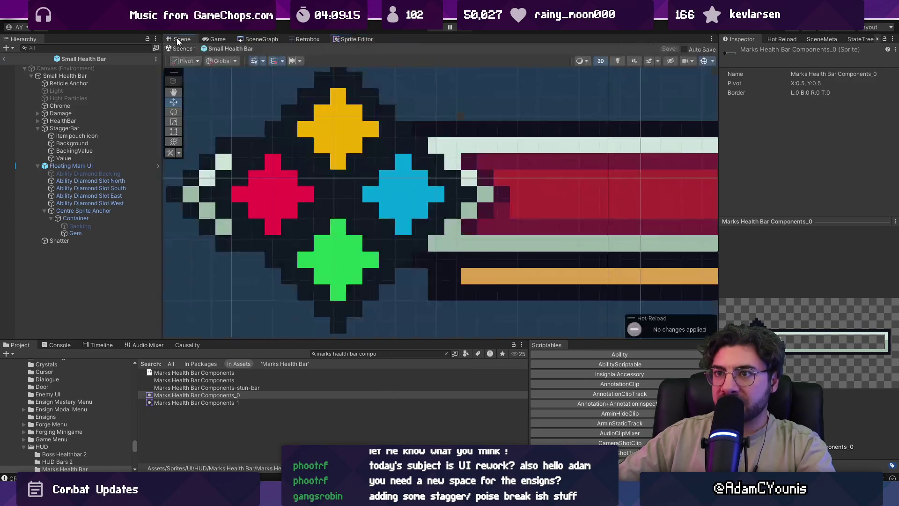
scroll(332, 187, "up", 3)
scroll(370, 197, "down", 4)
left_click(109, 165)
type("barbarian")
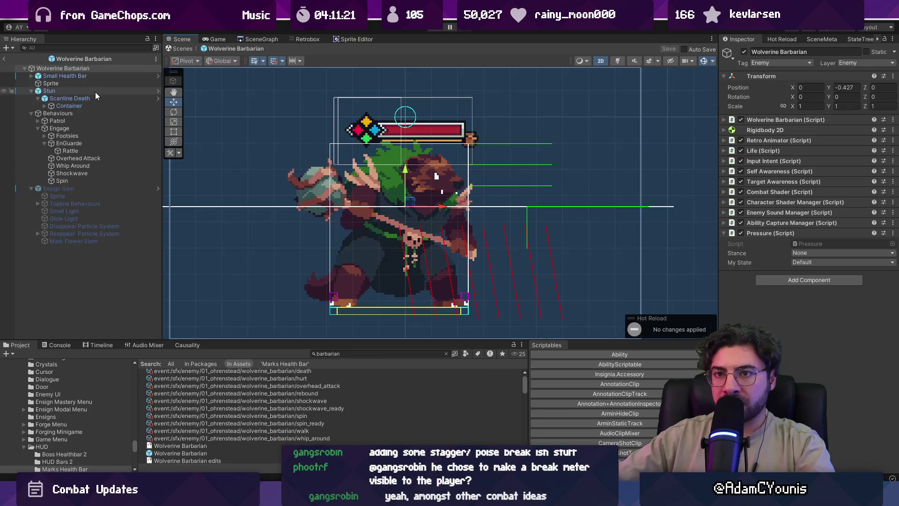
- Set the Pressure component's Stance to Stand, leave the prefab, and test-run the game briefly
left_click(805, 217)
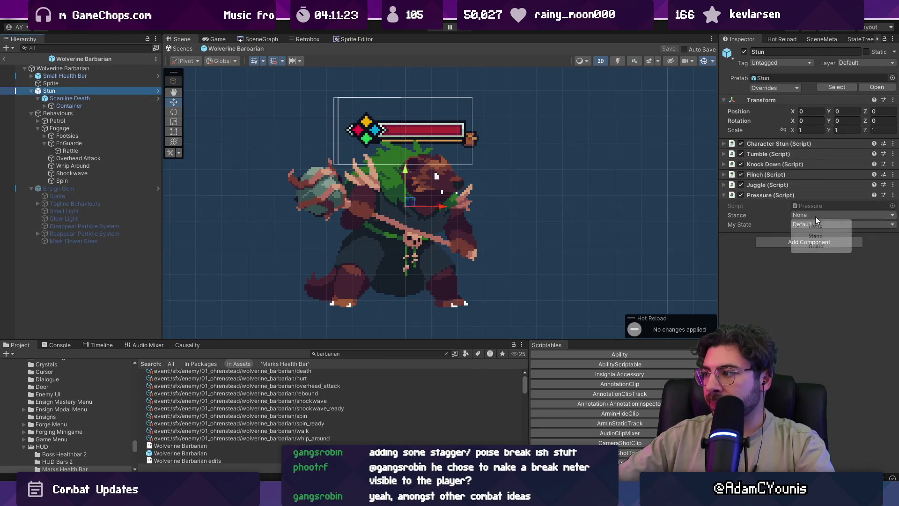
left_click(808, 237)
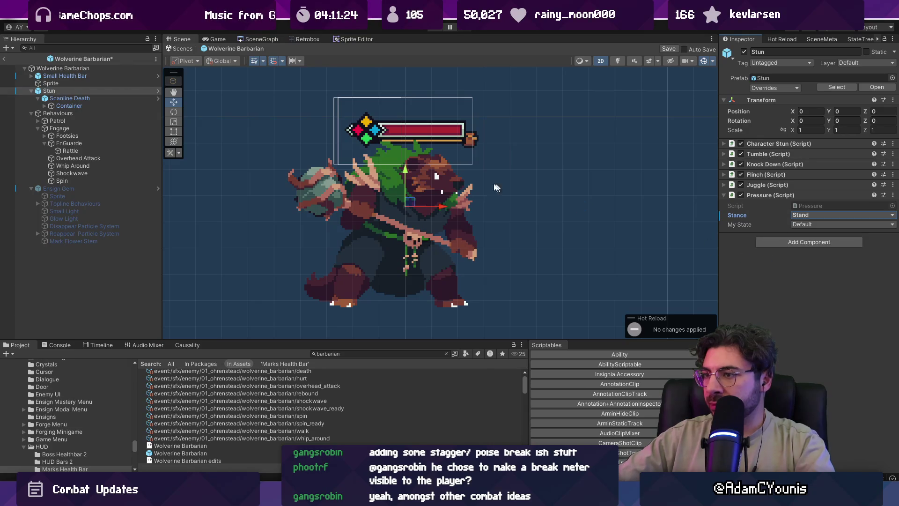
left_click(183, 48)
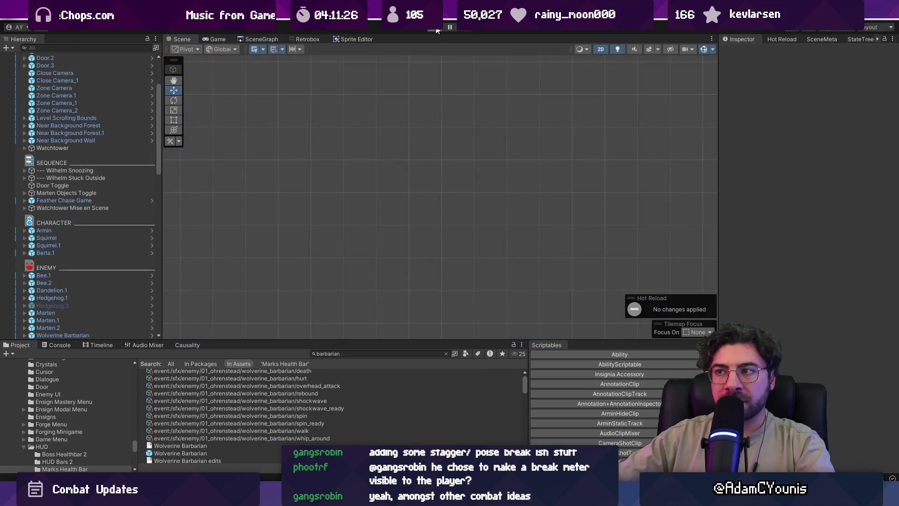
left_click(436, 28)
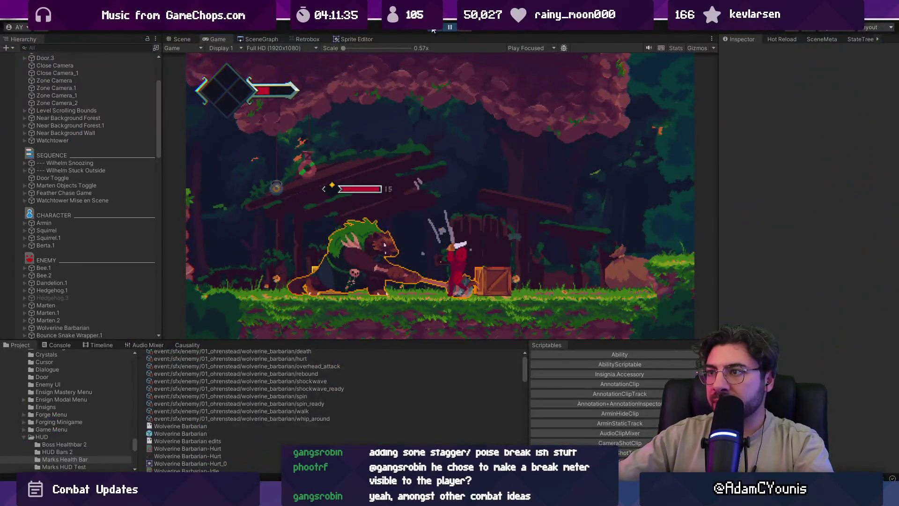
left_click(437, 28)
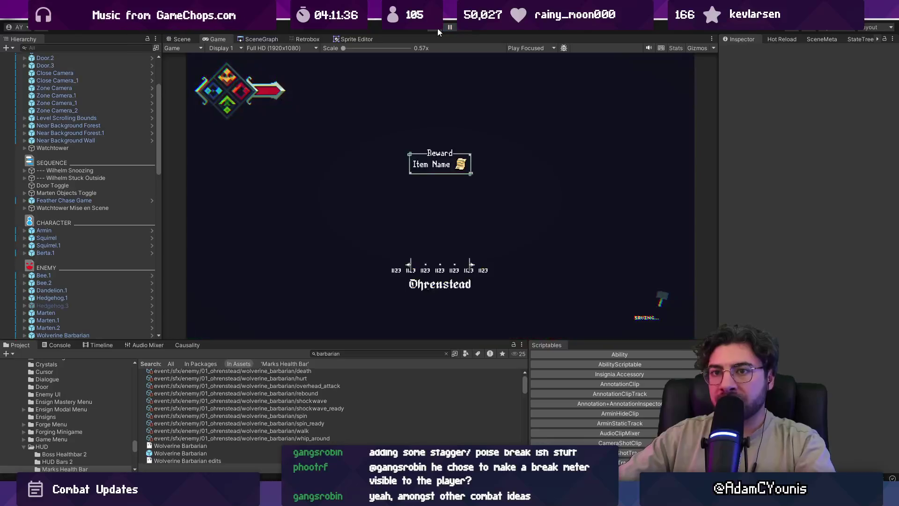
- Reopen the Wolverine Barbarian prefab, save it with Ctrl+S, and play again
double_click(199, 454)
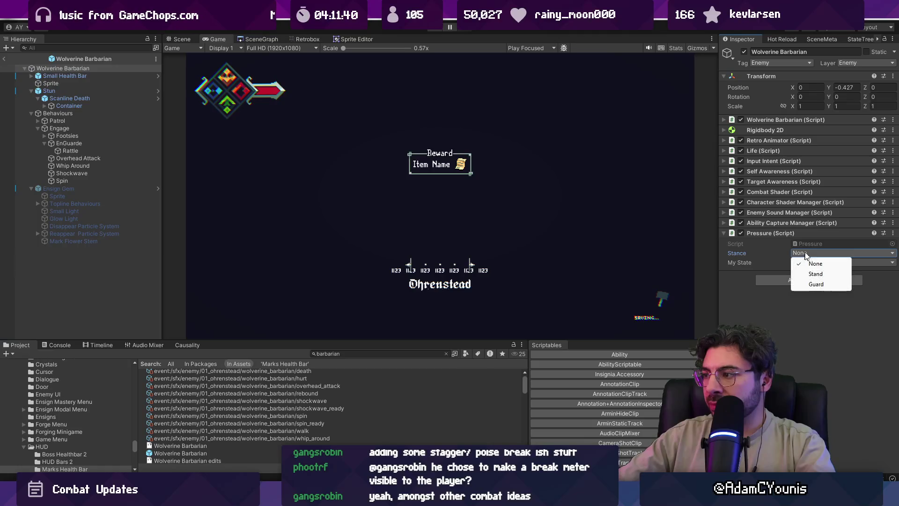
key("ctrl+s")
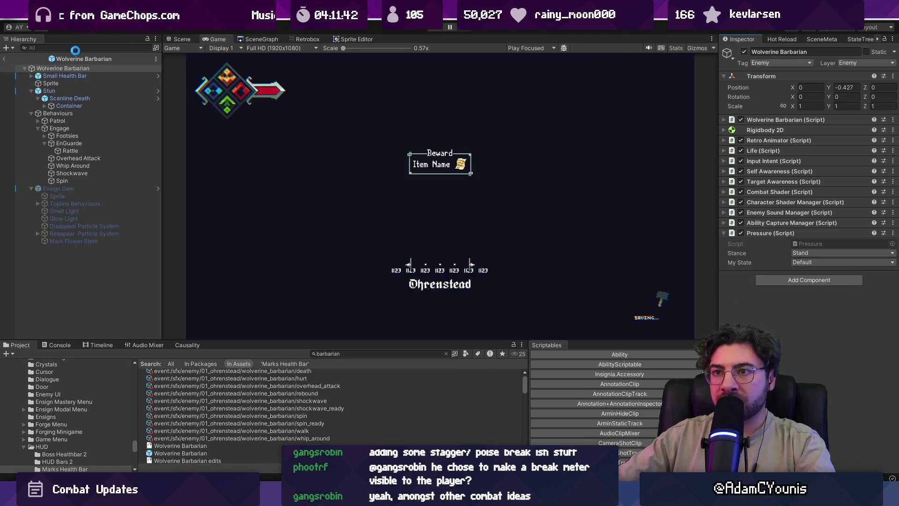
left_click(438, 29)
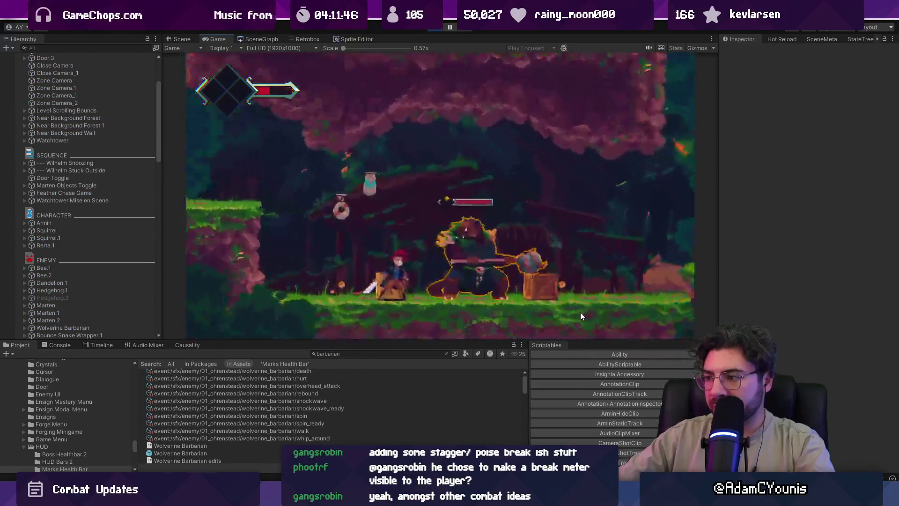
- Playtest the barbarian fight in a maximized Game view, reloading checkpoints, then stop play
key("shift+space")
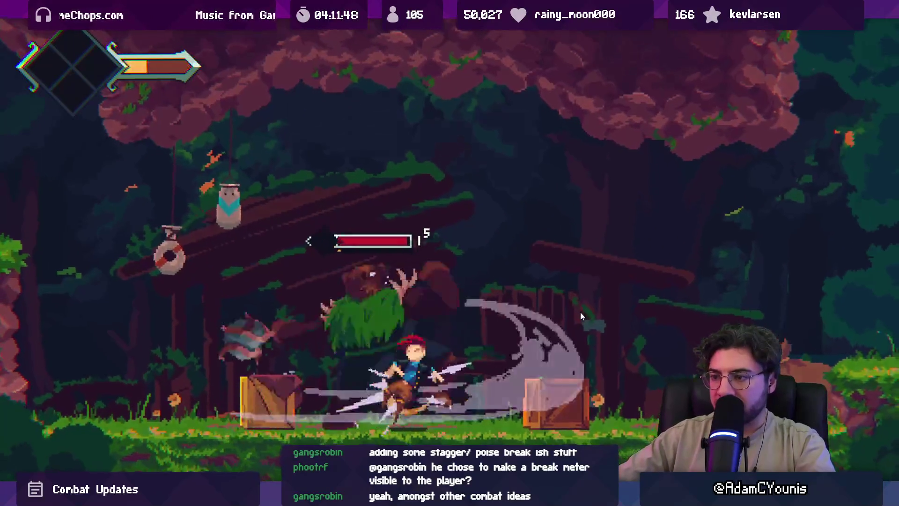
key("Return")
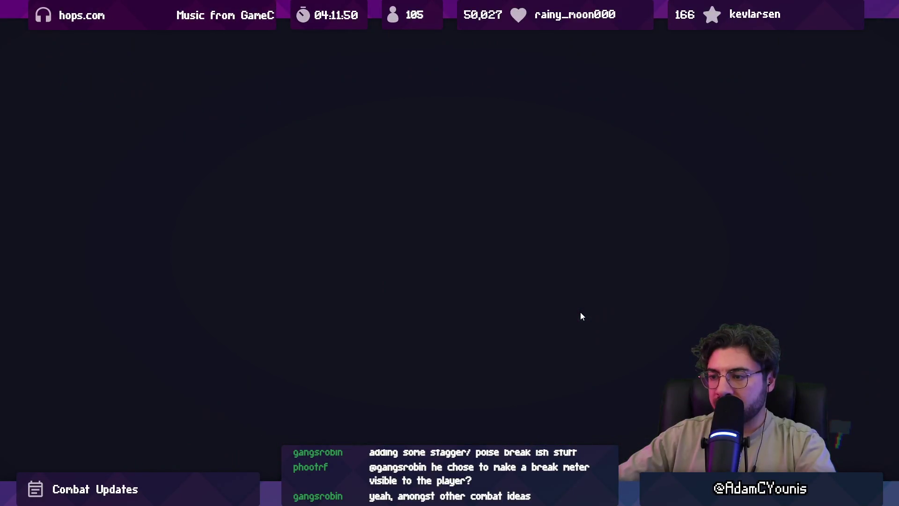
key("shift+space")
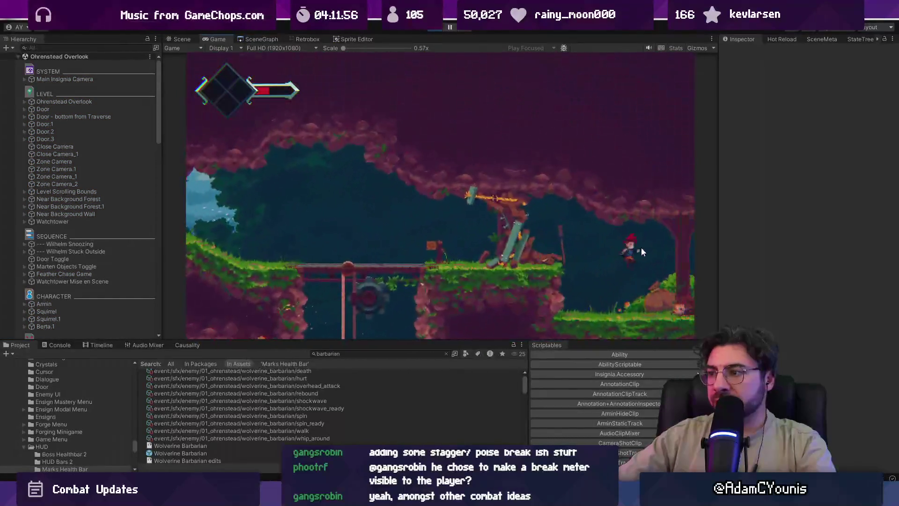
key("shift+space")
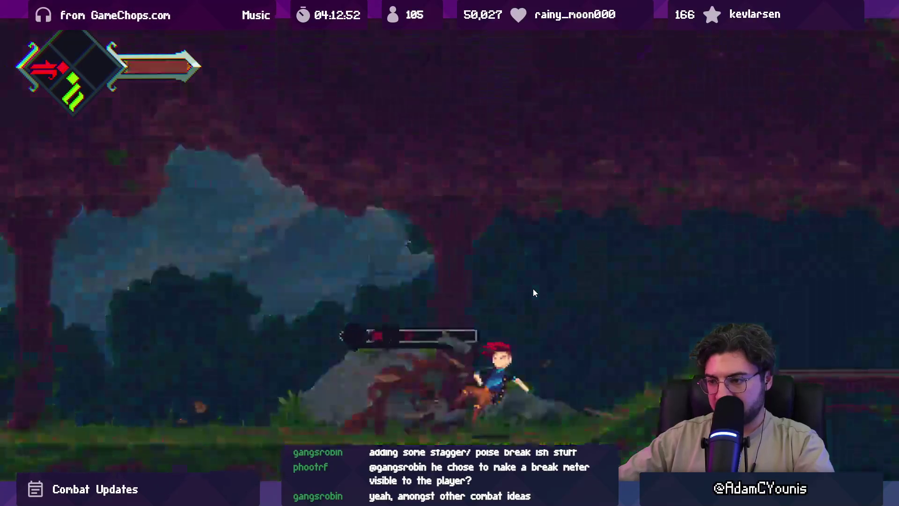
key("Return")
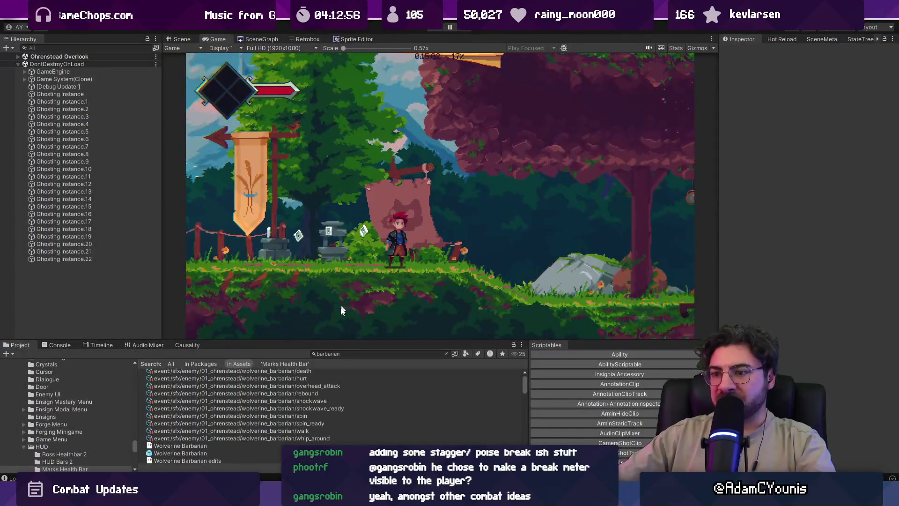
key("alt+Tab")
key("alt+Tab")
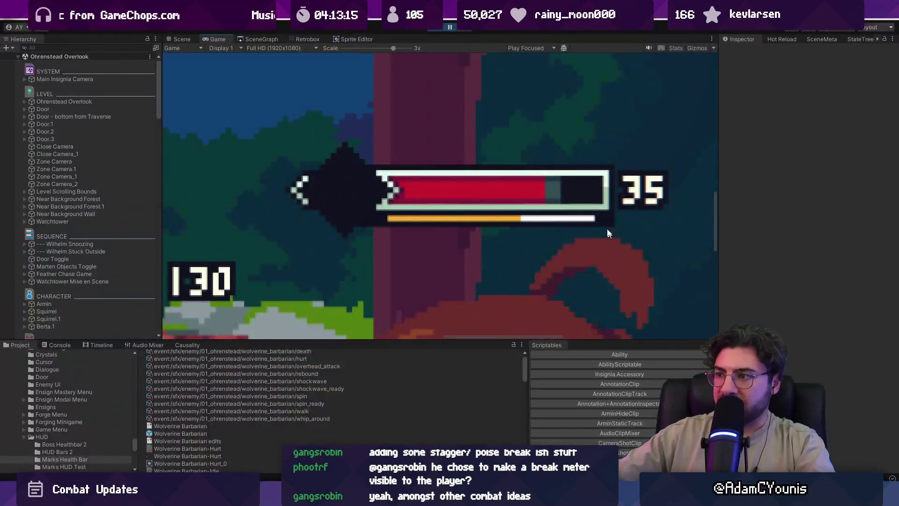
left_click(447, 25)
- Search 'small health bar', open the Small Health Bar prefab, and frame its StaggerBar in the Scene view
left_click(346, 353)
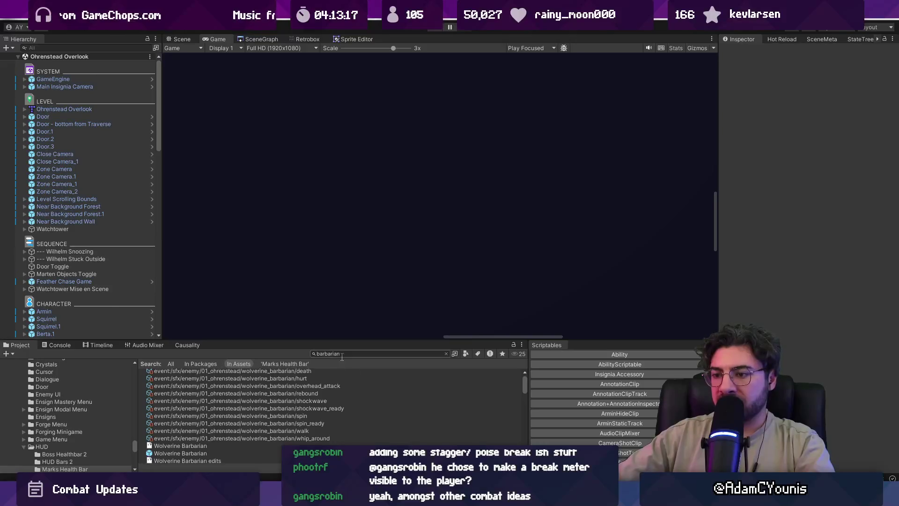
type("small helath")
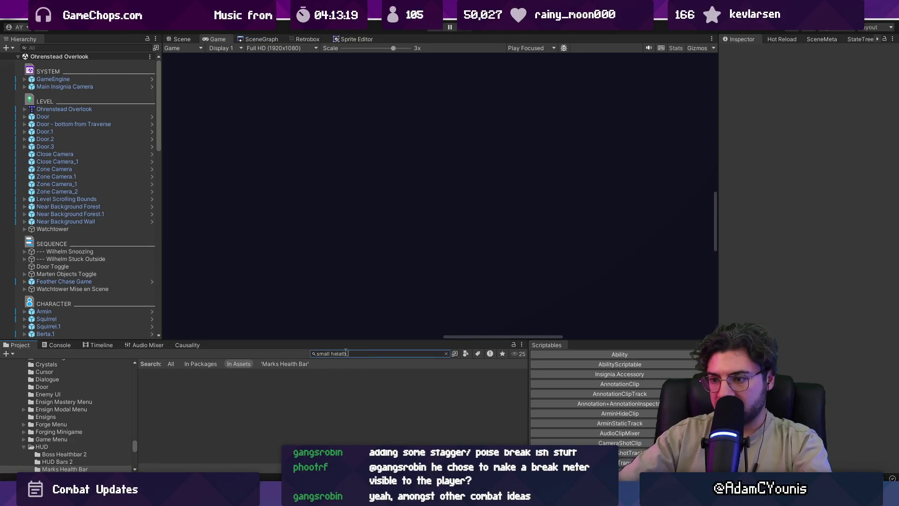
key("BackSpace")
key("BackSpace")
key("BackSpace")
key("BackSpace")
type("alth bar")
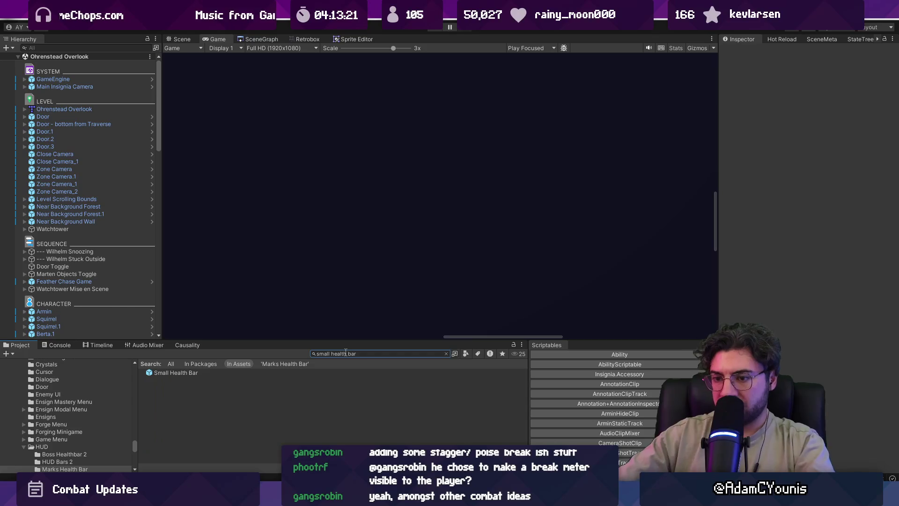
double_click(151, 375)
left_click(91, 165)
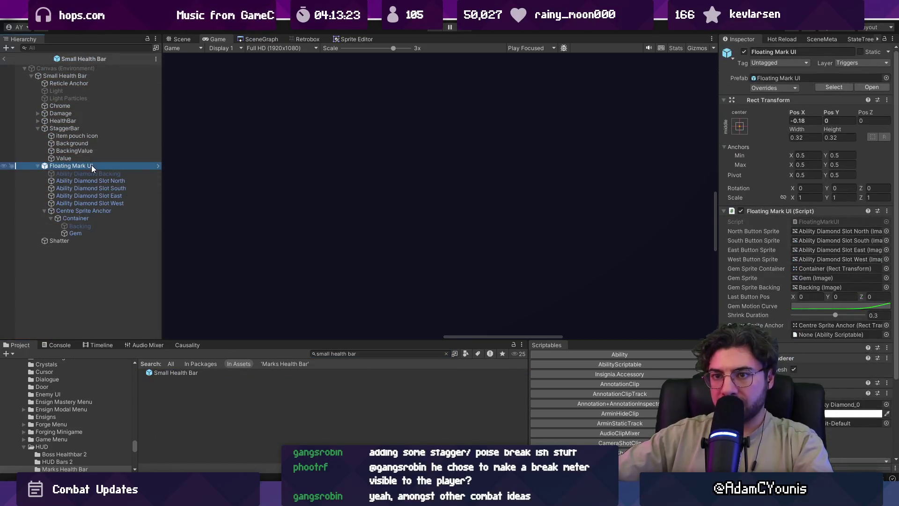
left_click(179, 38)
double_click(107, 130)
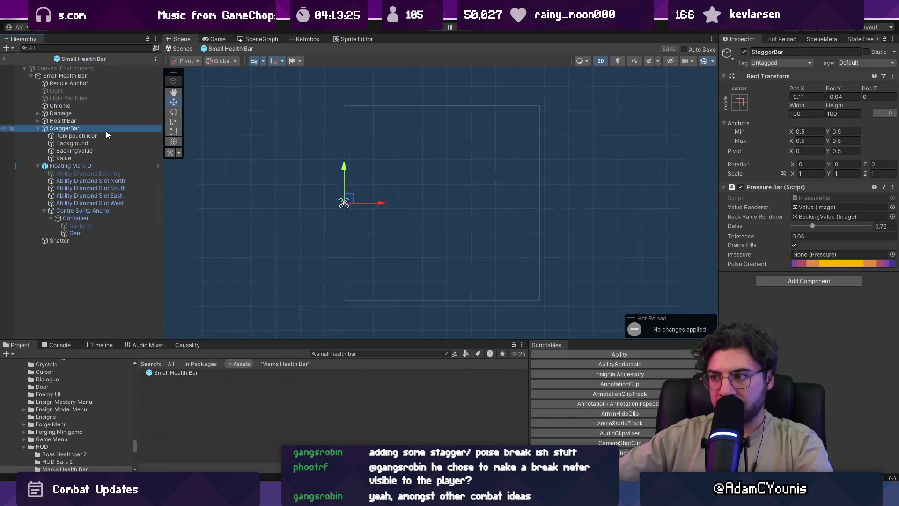
scroll(569, 206, "up", 5)
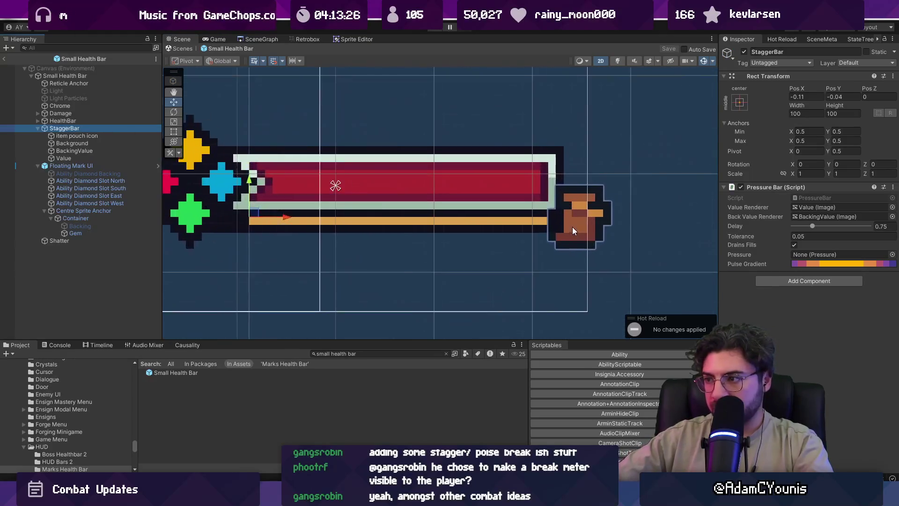
scroll(555, 223, "down", 1)
scroll(550, 229, "down", 1)
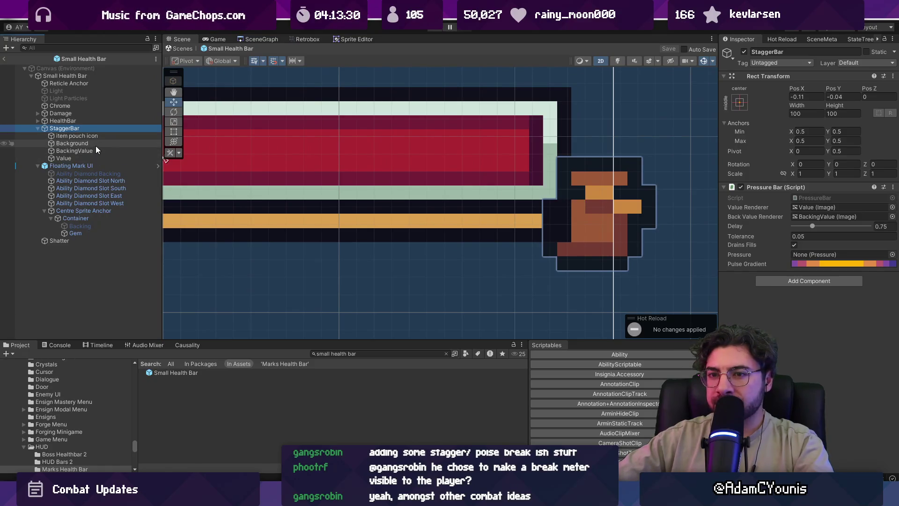
- Change the Value and BackingValue fills' Width from 0.38 to 0.39, then run the game
left_click(94, 157)
left_click(804, 113)
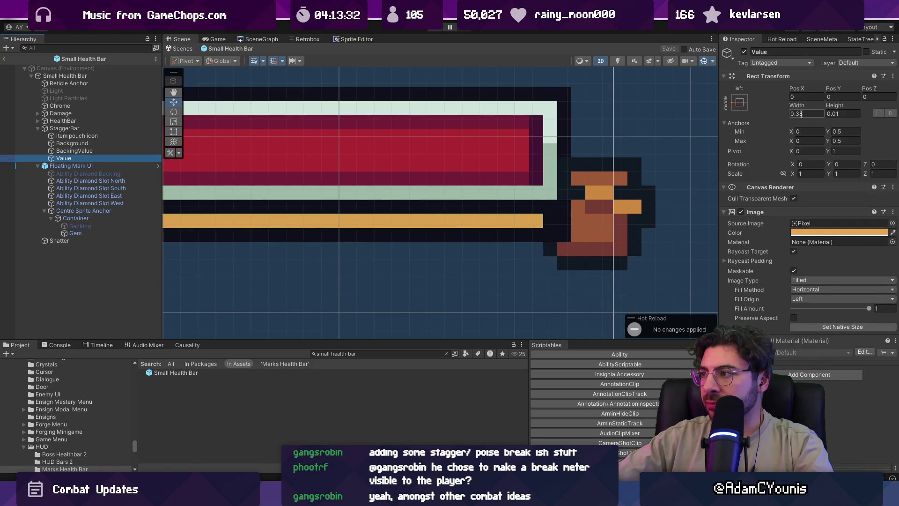
type("9")
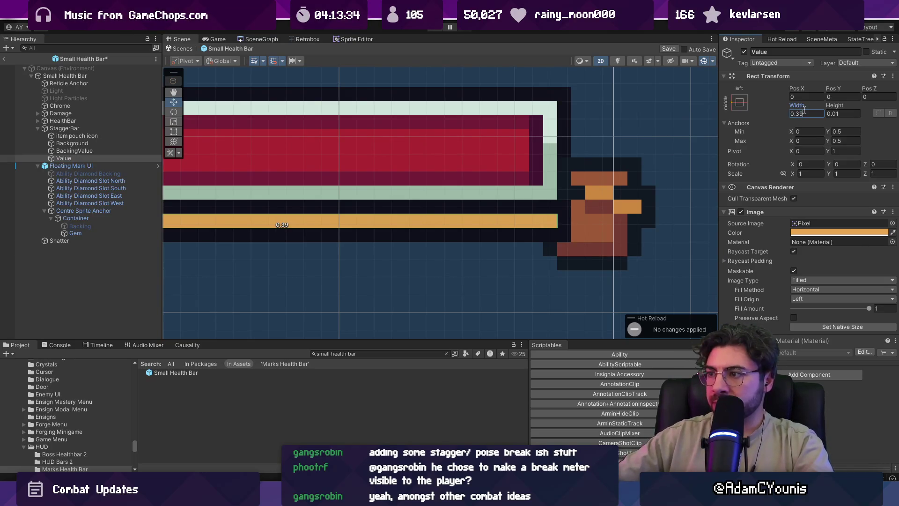
scroll(558, 215, "down", 5)
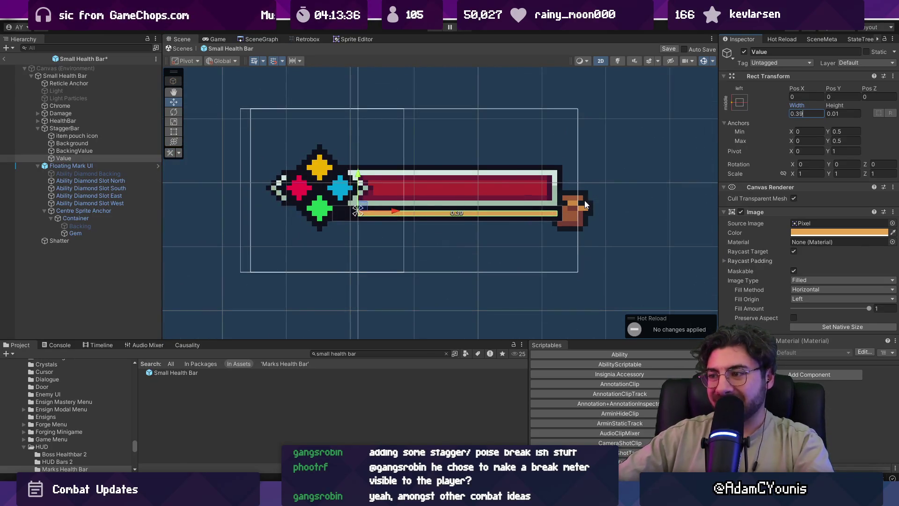
scroll(594, 186, "up", 3)
scroll(582, 214, "up", 1)
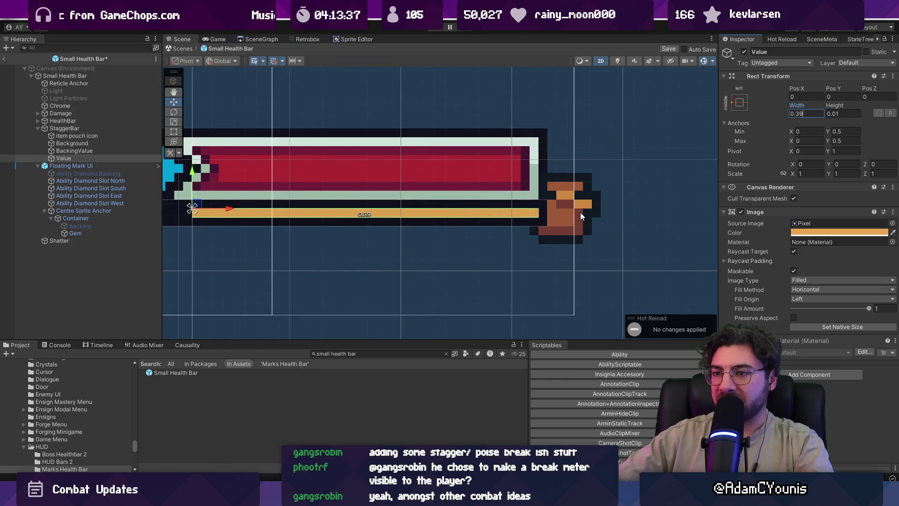
left_click(102, 149)
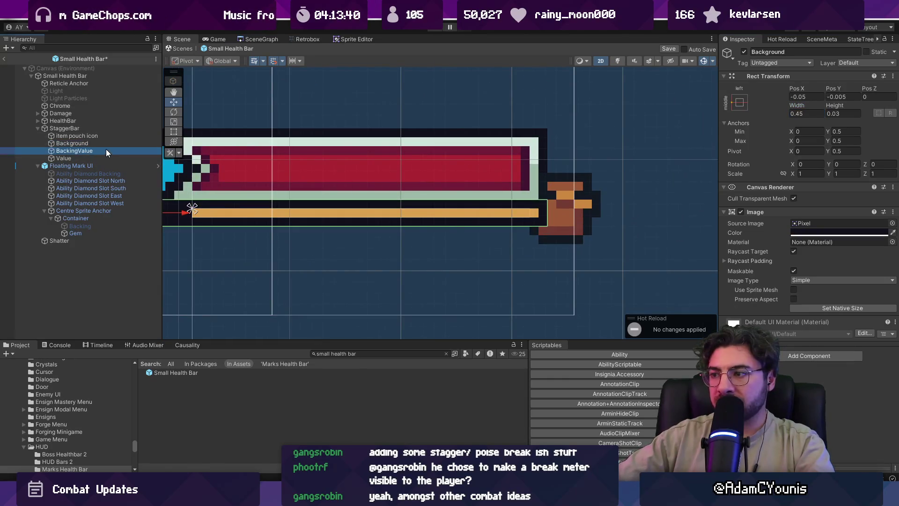
left_click(803, 115)
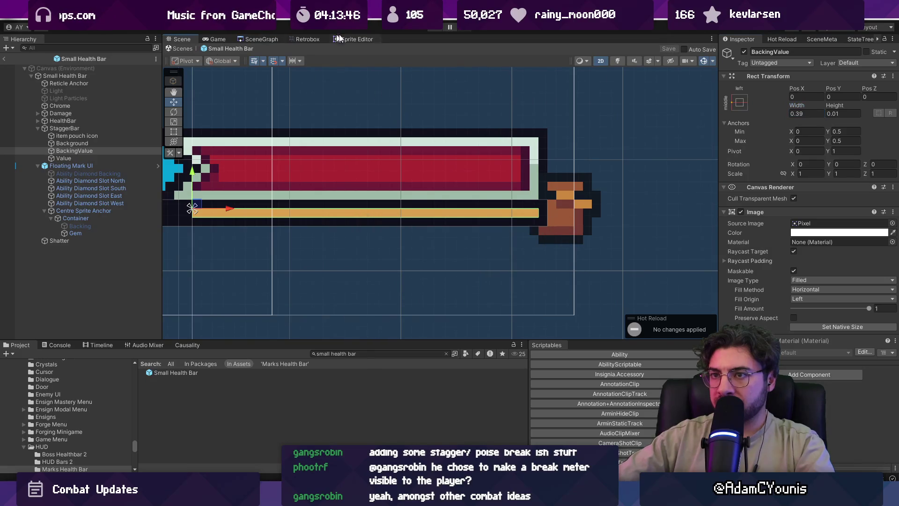
left_click(441, 29)
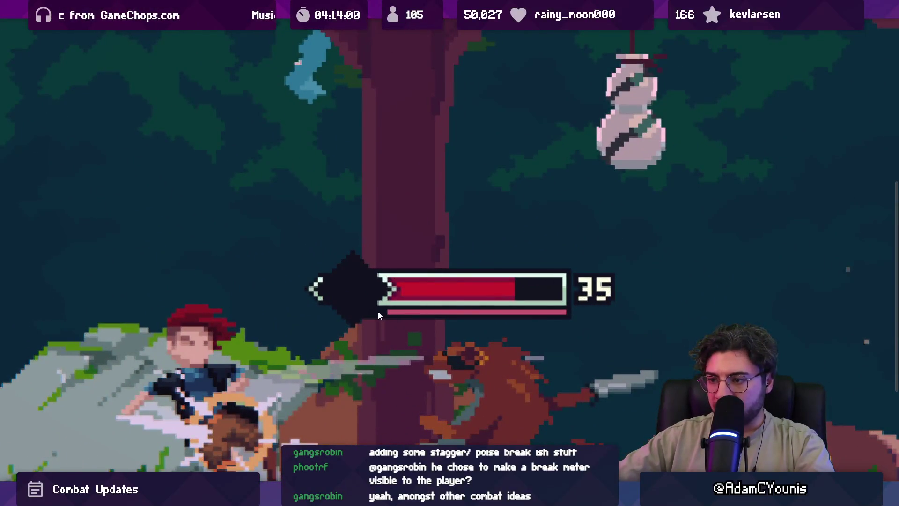
- Pause the running game and reopen the Small Health Bar prefab
key("ctrl+shift+p")
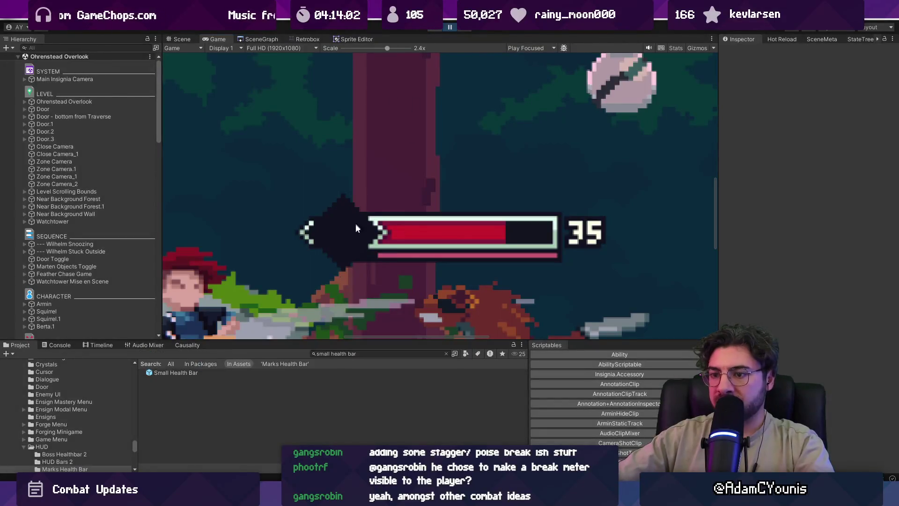
double_click(212, 374)
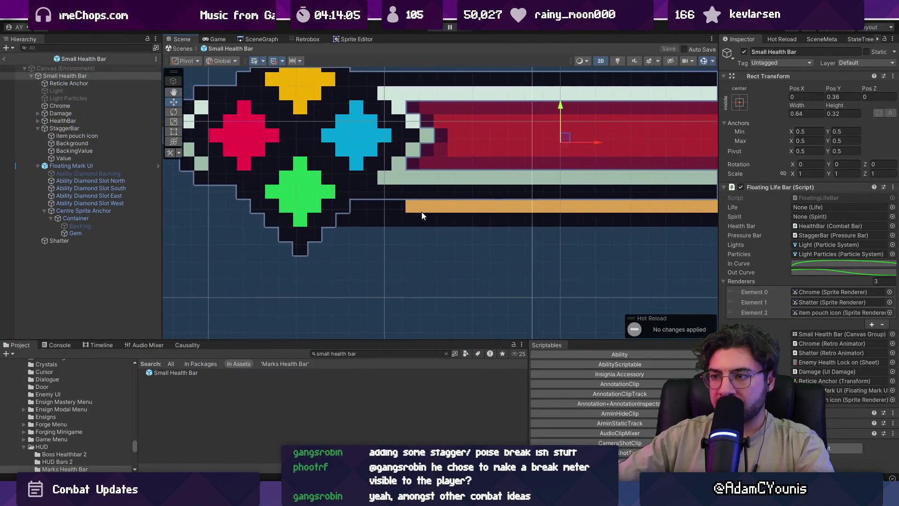
- Shift the whole StaggerBar slightly left in the Scene view, undoing an earlier nudge of just the fills
left_click(421, 209)
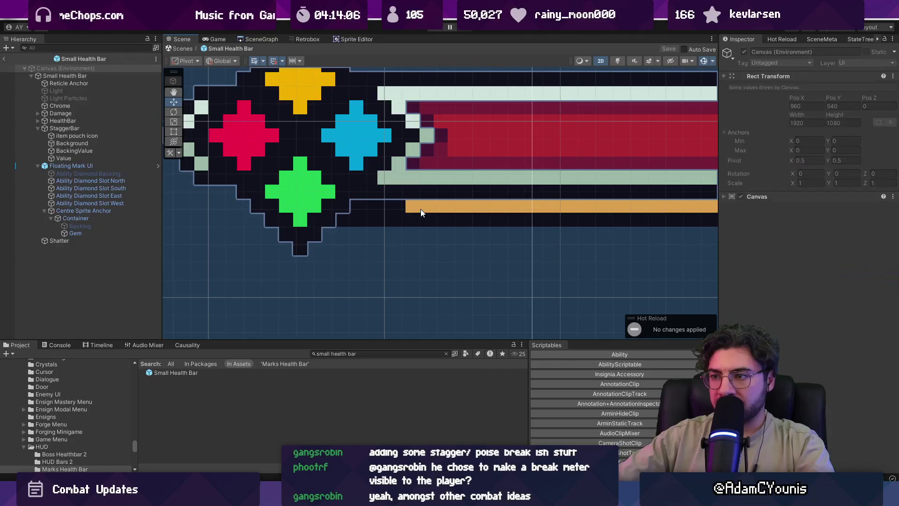
left_click(421, 209)
left_click(82, 150)
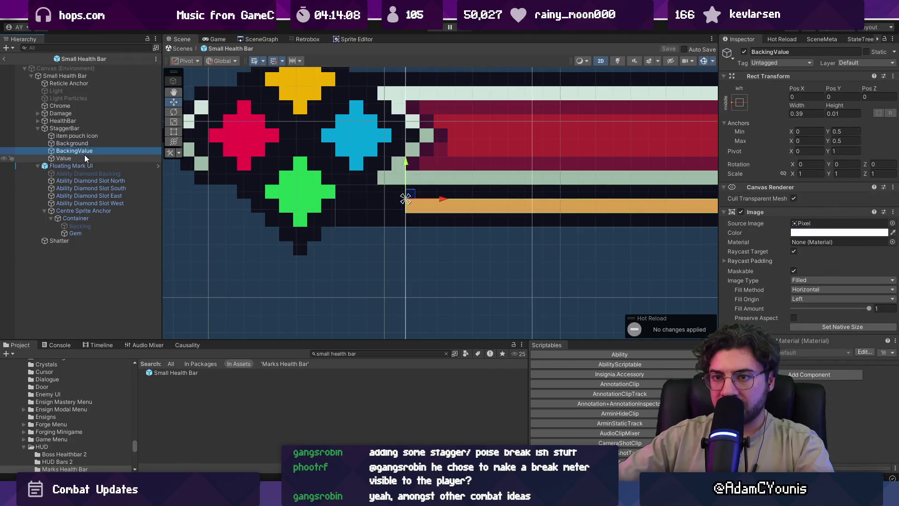
left_click(85, 157, "ctrl")
left_click_drag(440, 196, 433, 199)
key("ctrl+z")
left_click(84, 130)
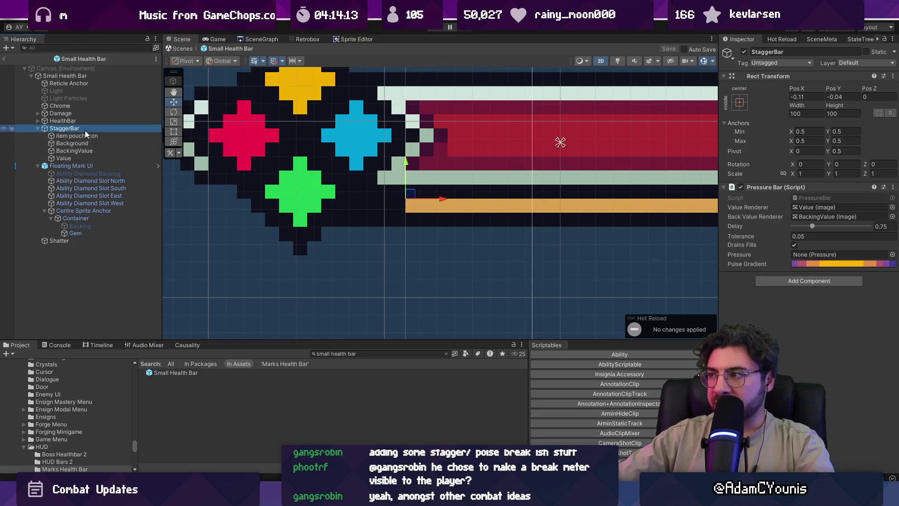
left_click_drag(440, 198, 413, 196)
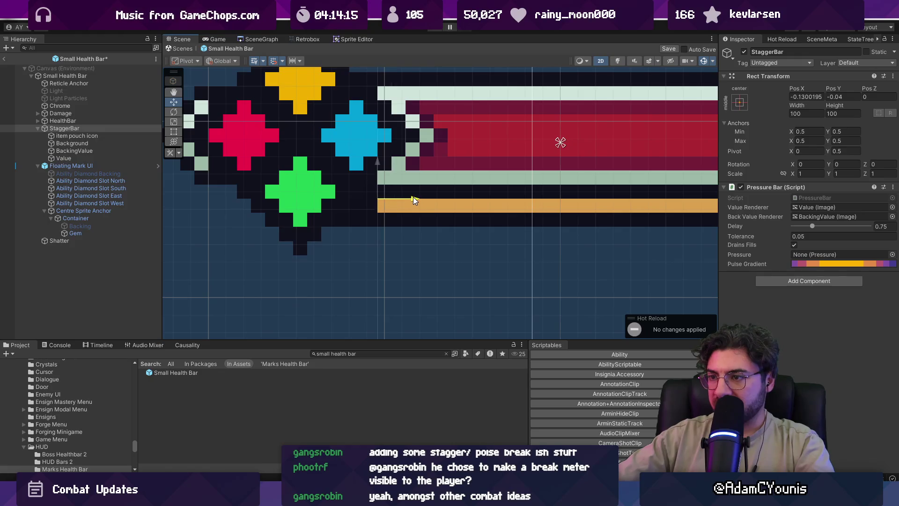
- Set the StaggerBar Background's horizontal position to -0.03
left_click(117, 142)
left_click(806, 97)
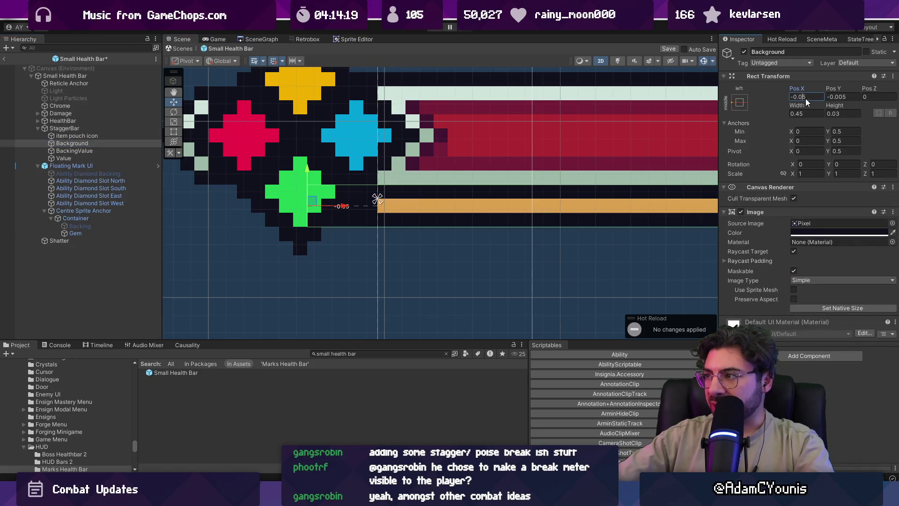
type("-0.03")
key("Return")
scroll(533, 209, "down", 3)
scroll(533, 209, "up", 5)
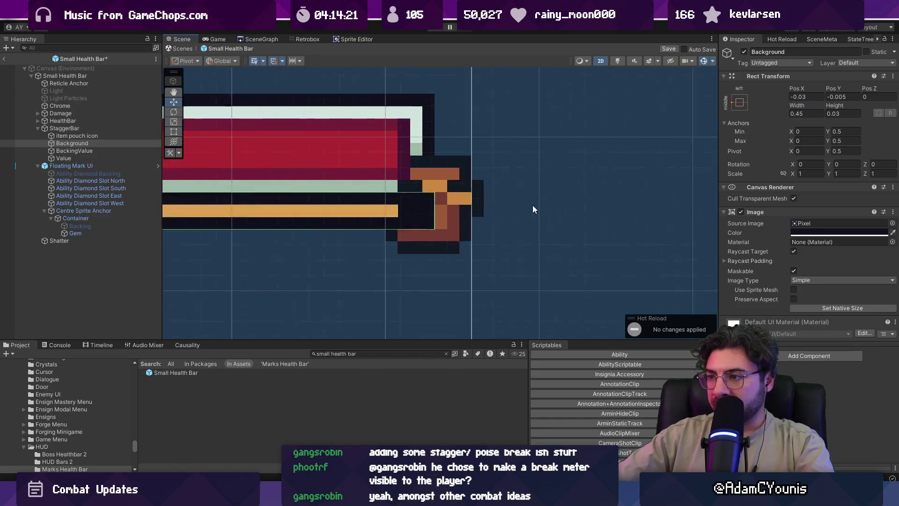
scroll(423, 202, "up", 2)
- Set the Width of both the Value and BackingValue fills to 0.40
left_click(87, 156)
left_click(90, 151, "ctrl")
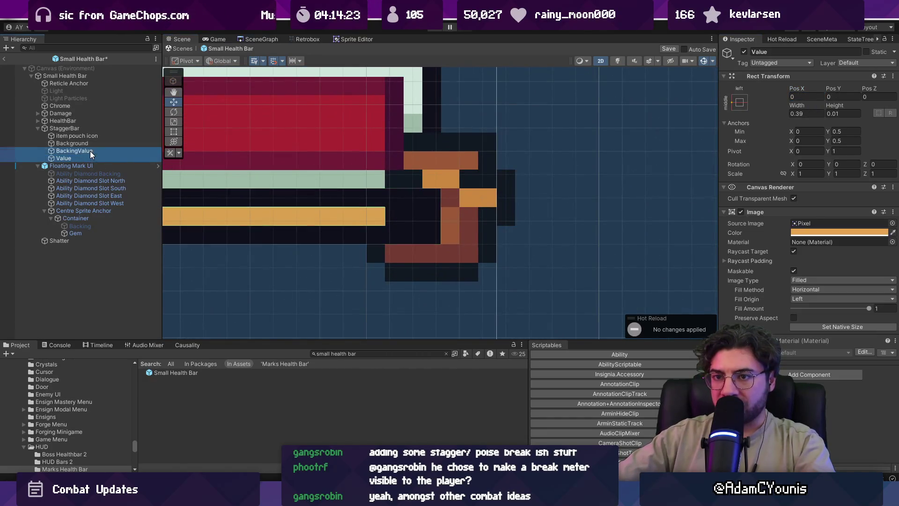
left_click(802, 114)
type("0.40")
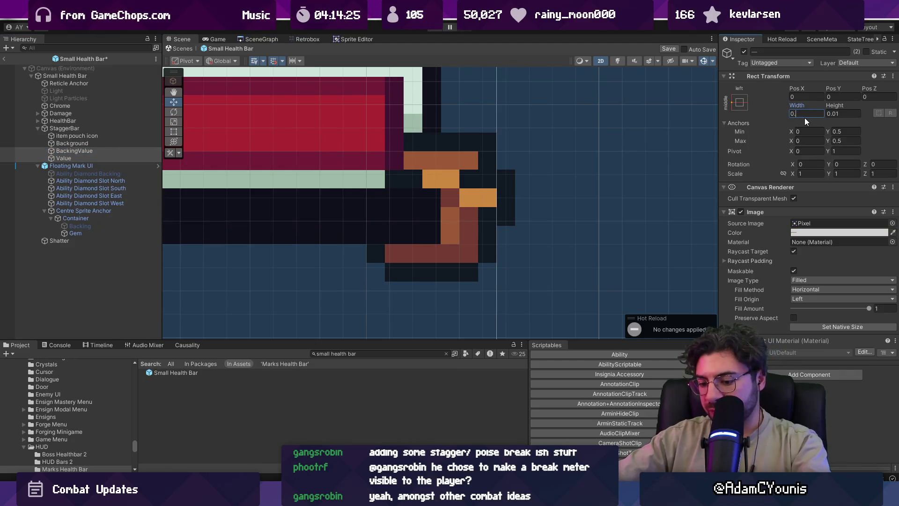
scroll(543, 198, "down", 7)
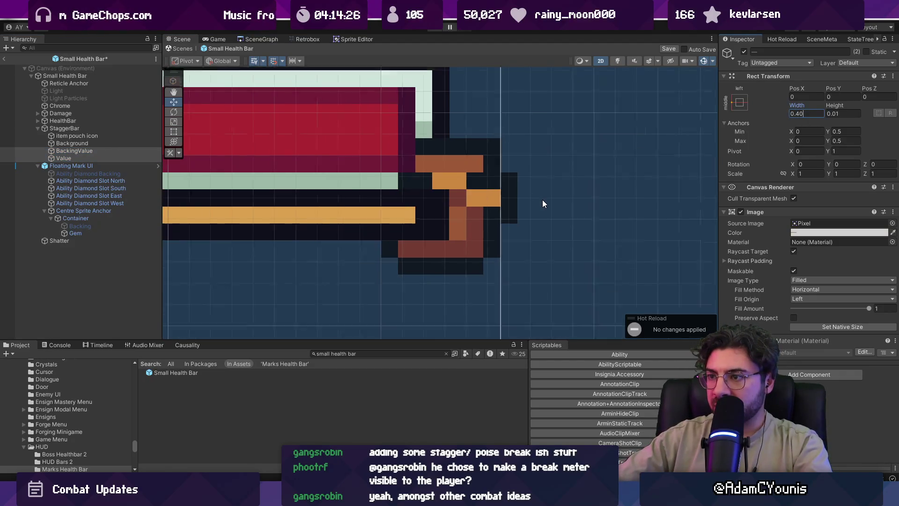
scroll(356, 198, "up", 3)
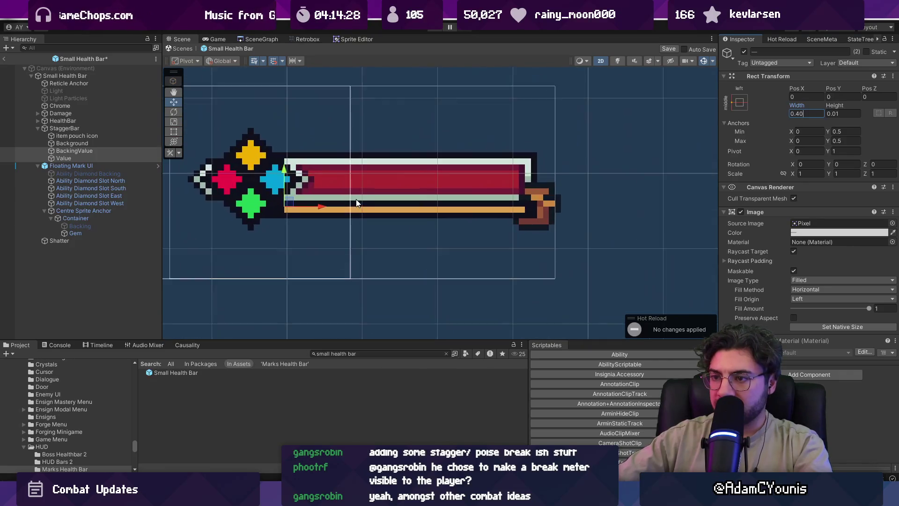
scroll(508, 204, "up", 6)
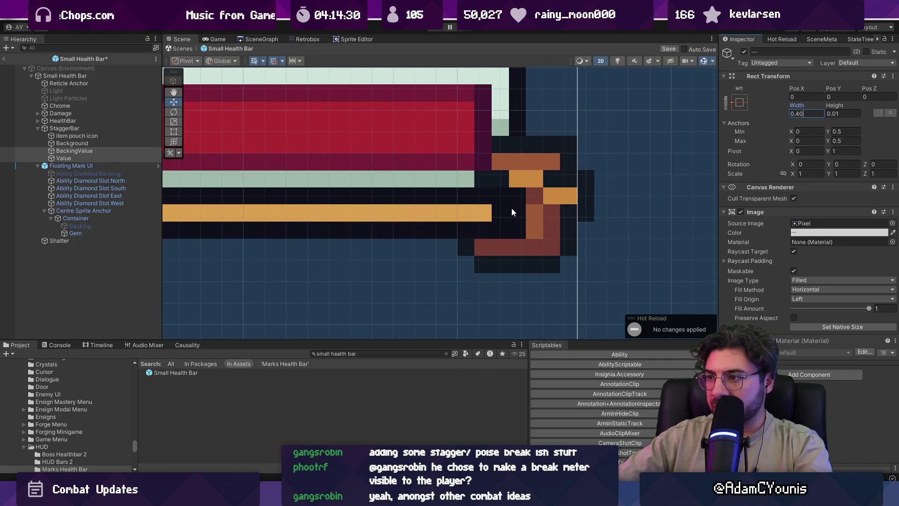
scroll(513, 215, "down", 2)
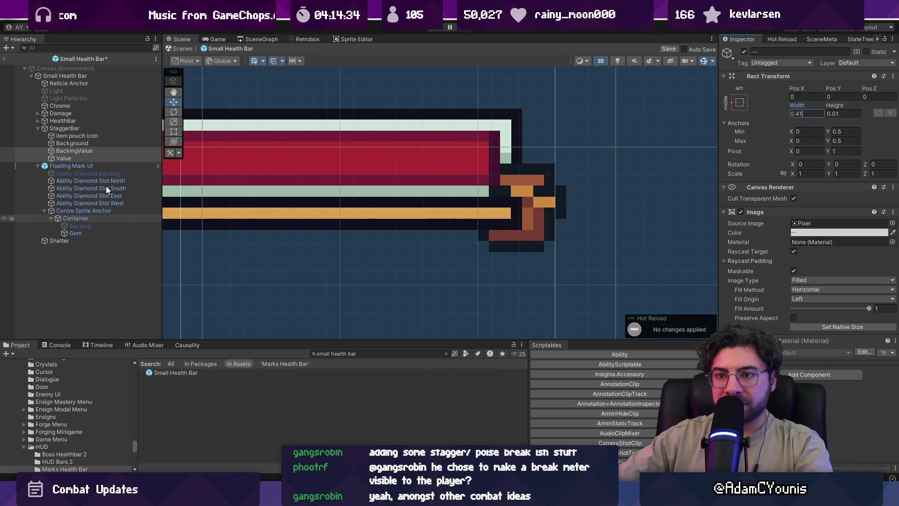
- Move the item pouch icon under StaggerBar below Value and check its sorting order
left_click(82, 136)
left_click_drag(93, 162, 93, 161)
left_click(813, 214)
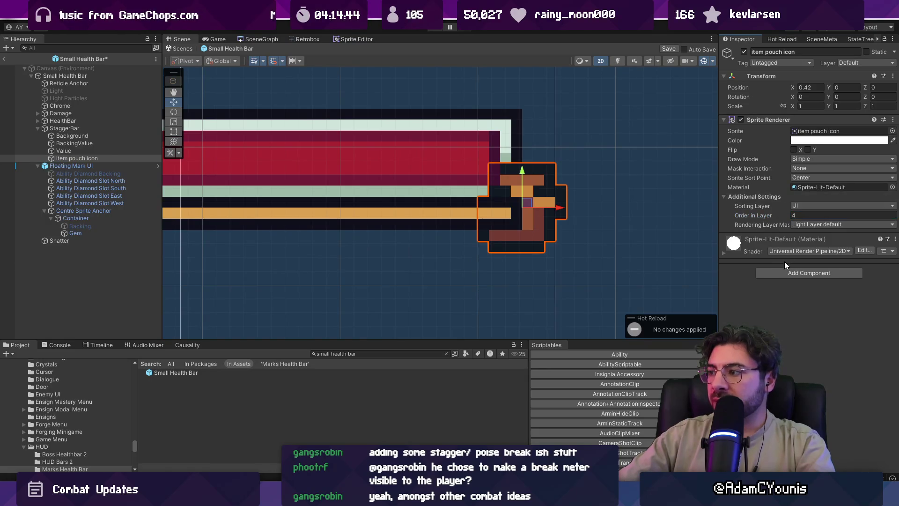
- Add an Image component to the icon with the item pouch icon sprite as Source Image
left_click(788, 273)
type("imag")
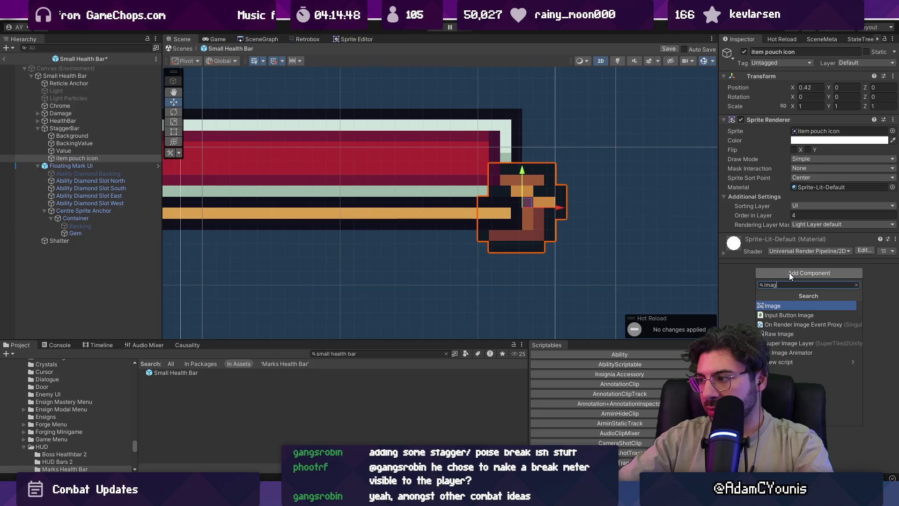
key("Return")
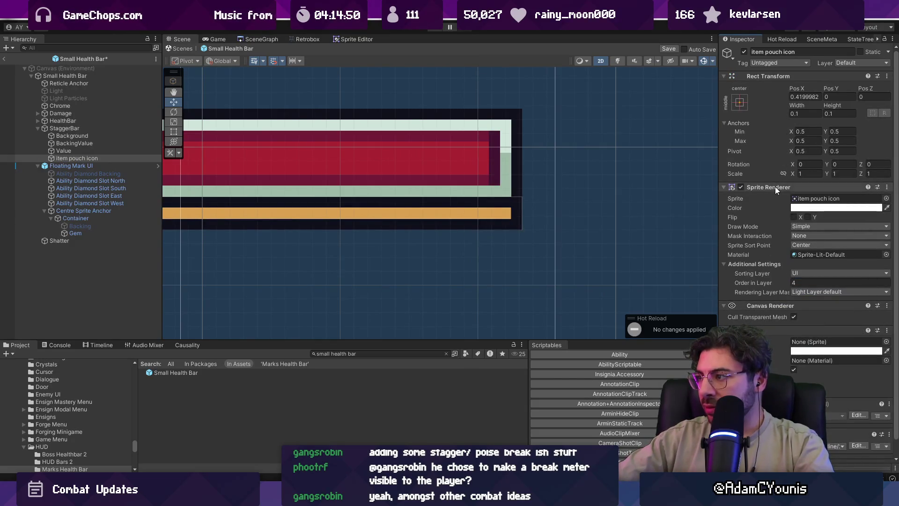
left_click(886, 342)
type("item")
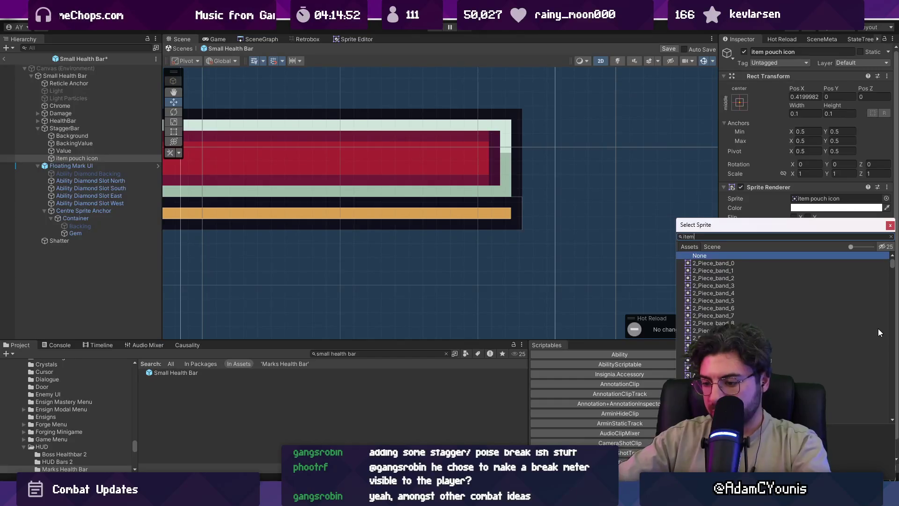
key("BackSpace")
key("BackSpace")
key("BackSpace")
type("pu")
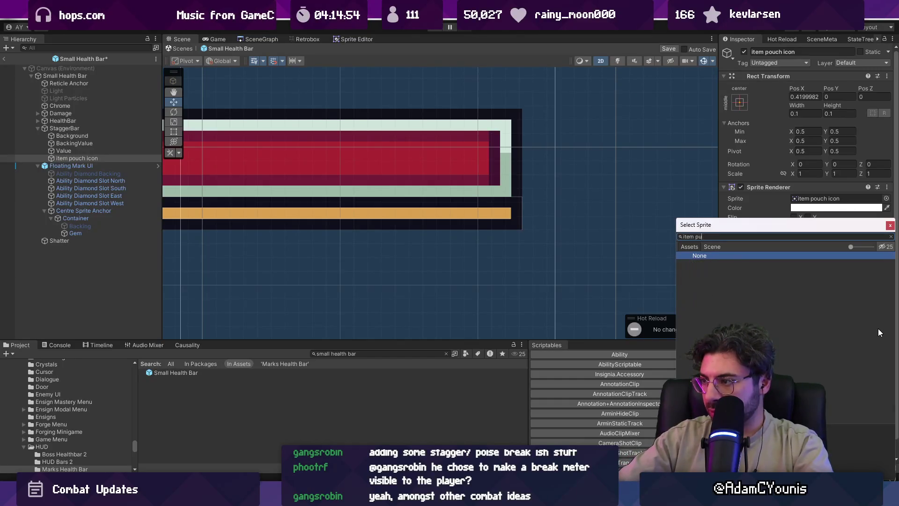
key("Down")
key("Down")
key("Down")
key("Up")
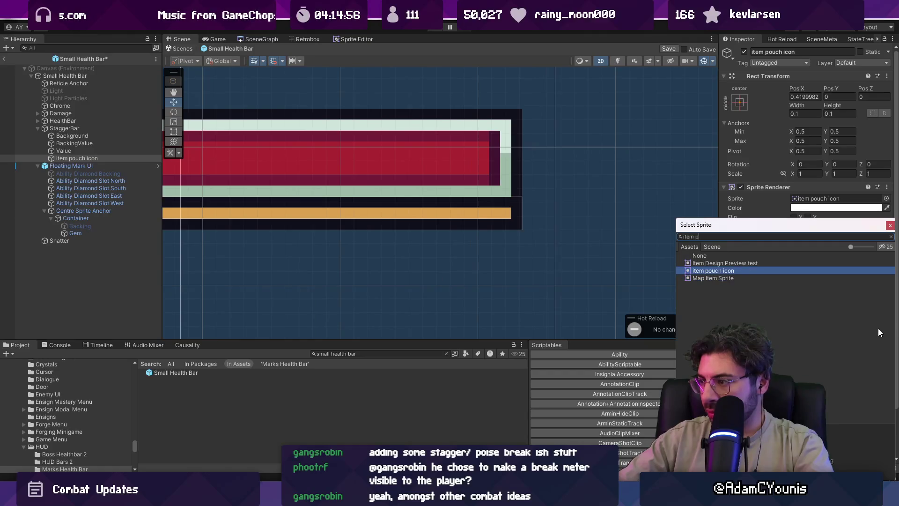
key("Return")
- Remove the old Sprite Renderer and enable the Image component
right_click(787, 188)
left_click(796, 208)
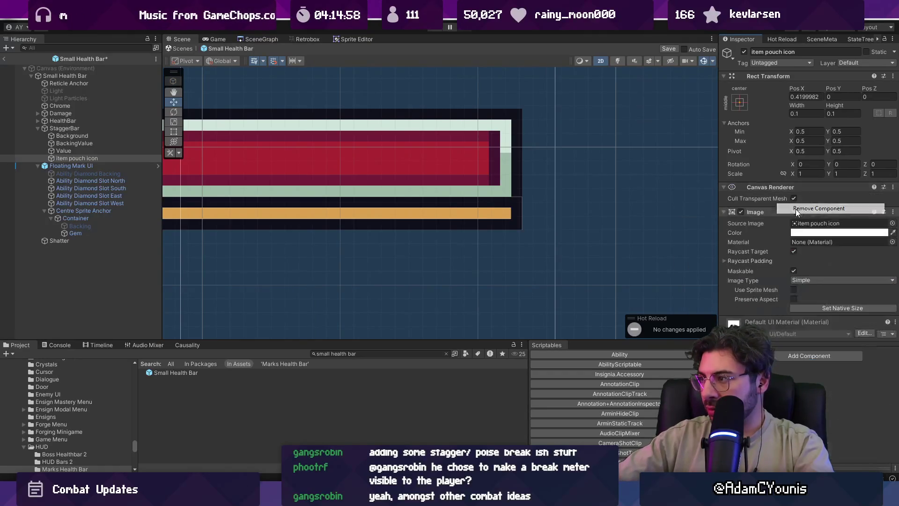
left_click(740, 211)
scroll(533, 194, "down", 5)
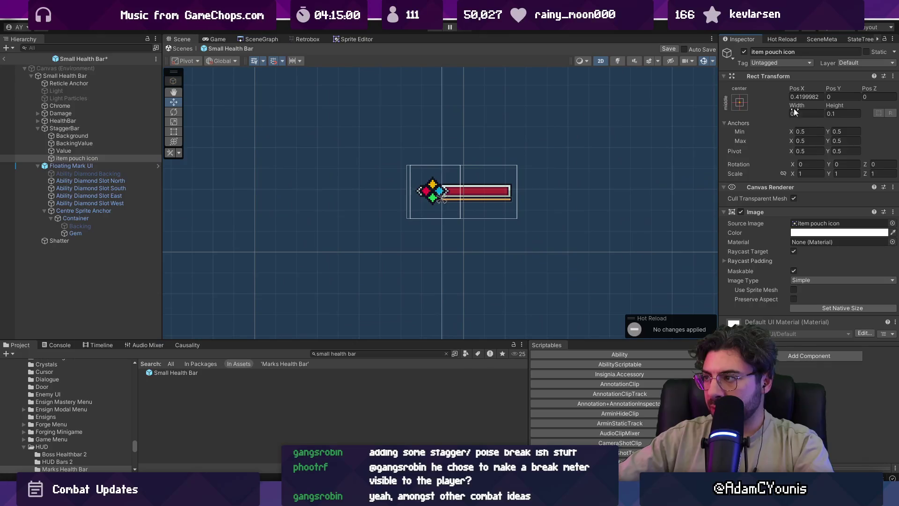
scroll(529, 187, "down", 5)
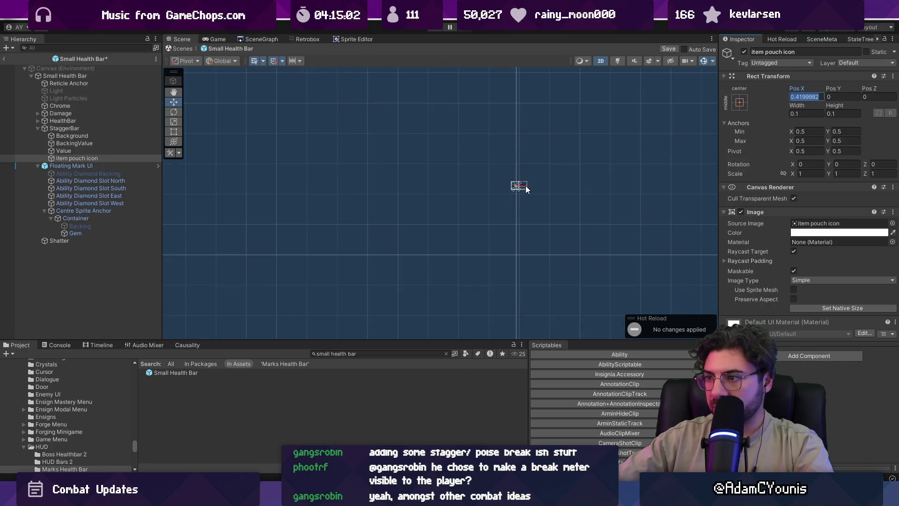
- Set the item pouch icon's Pos X to 0
key("f")
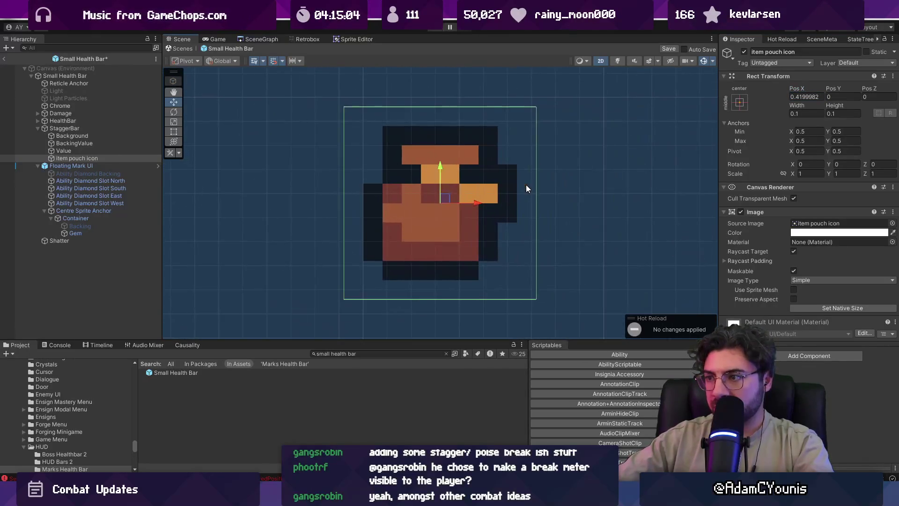
type("0")
key("Return")
scroll(524, 165, "down", 3)
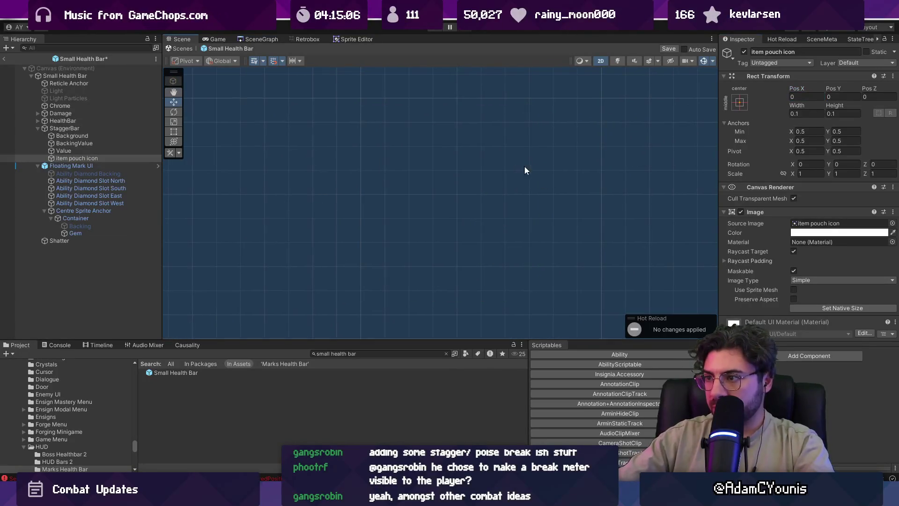
key("f")
scroll(414, 202, "down", 5)
scroll(597, 195, "down", 5)
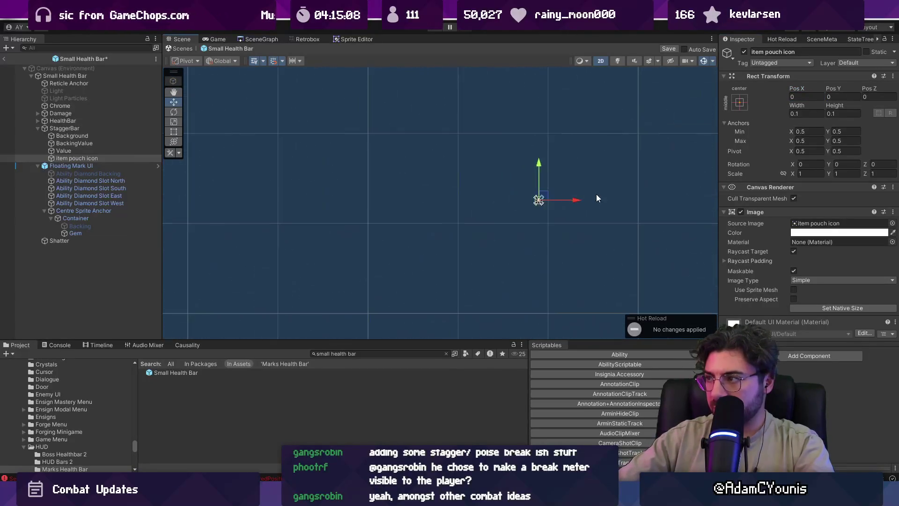
- Set StaggerBar's width and height to 1, then narrow its width to 0.43
double_click(86, 129)
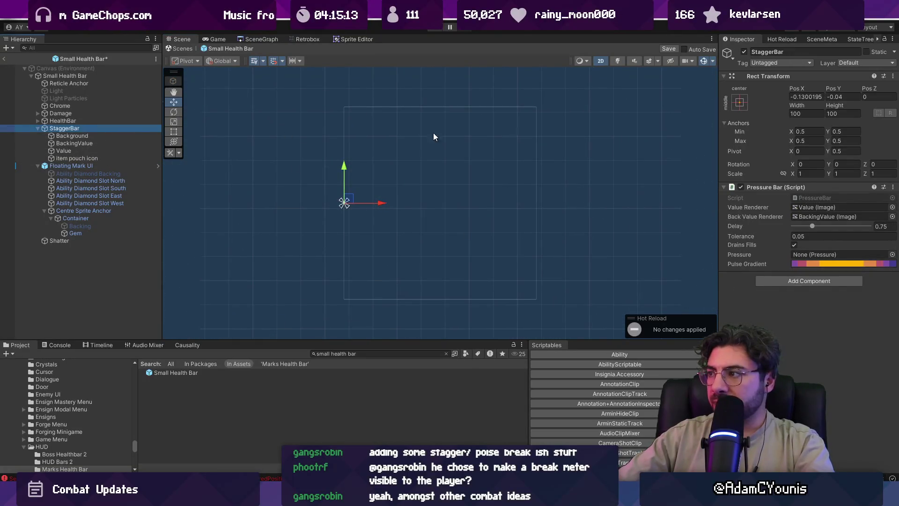
left_click(795, 113)
type("1")
key("Tab")
type("1")
key("Return")
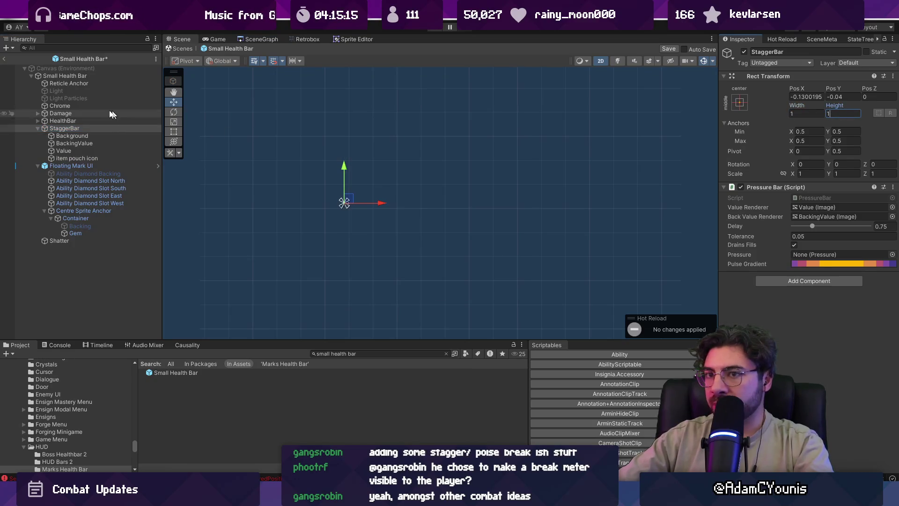
double_click(69, 130)
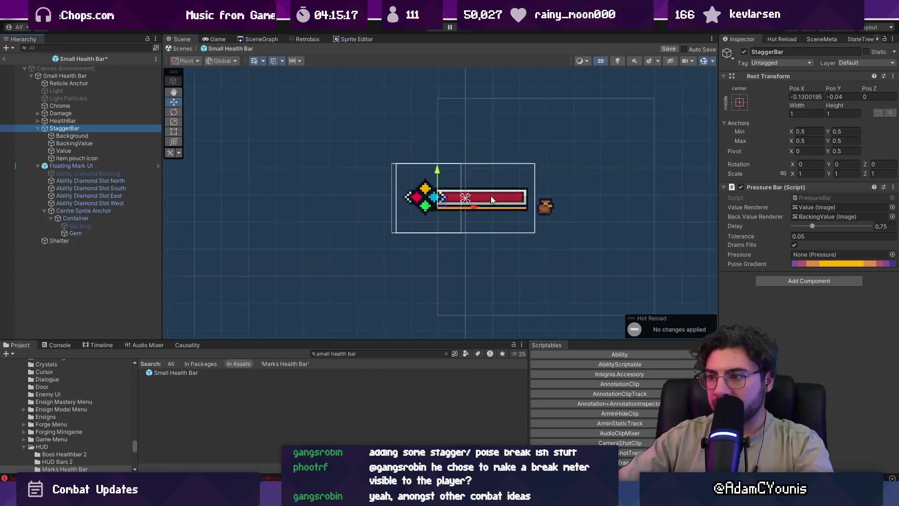
scroll(509, 192, "up", 2)
left_click(795, 108)
left_click_drag(794, 105, 783, 103)
- Anchor StaggerBar middle-left and place it at Pos X 0.19 along the health bar
left_click(743, 104)
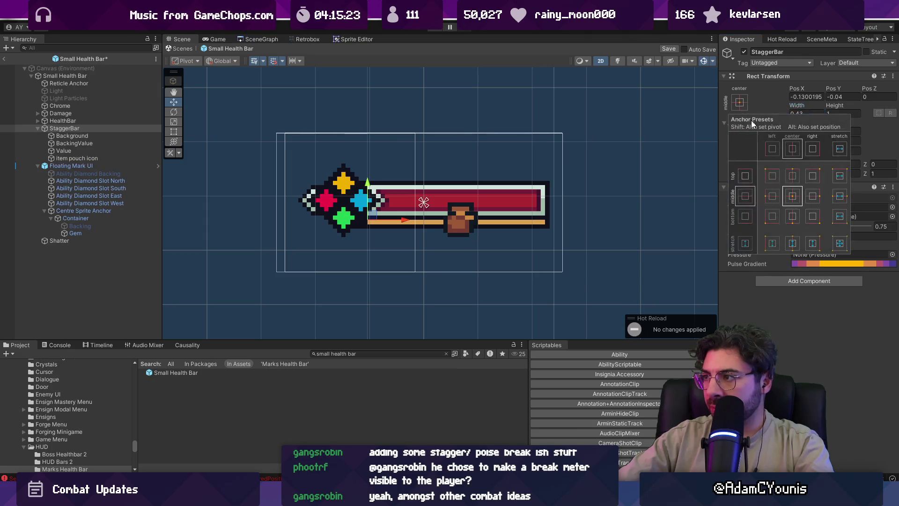
left_click(773, 196)
left_click(799, 107)
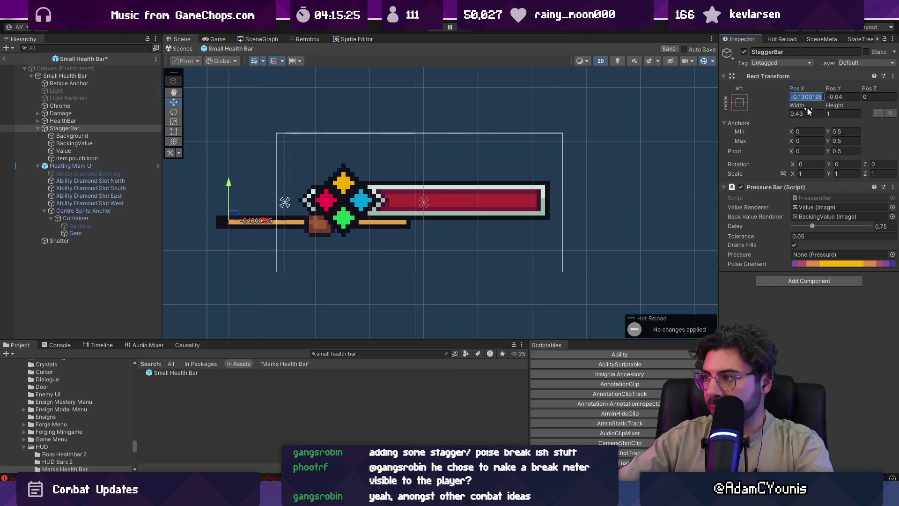
mouse_move(274, 224)
left_mouse_down()
mouse_move(423, 212)
mouse_move(407, 210)
left_mouse_up()
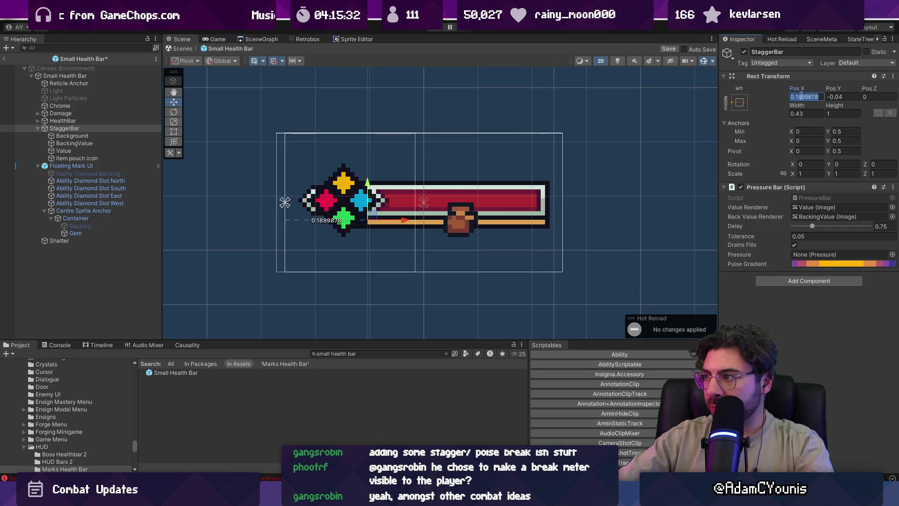
type("9")
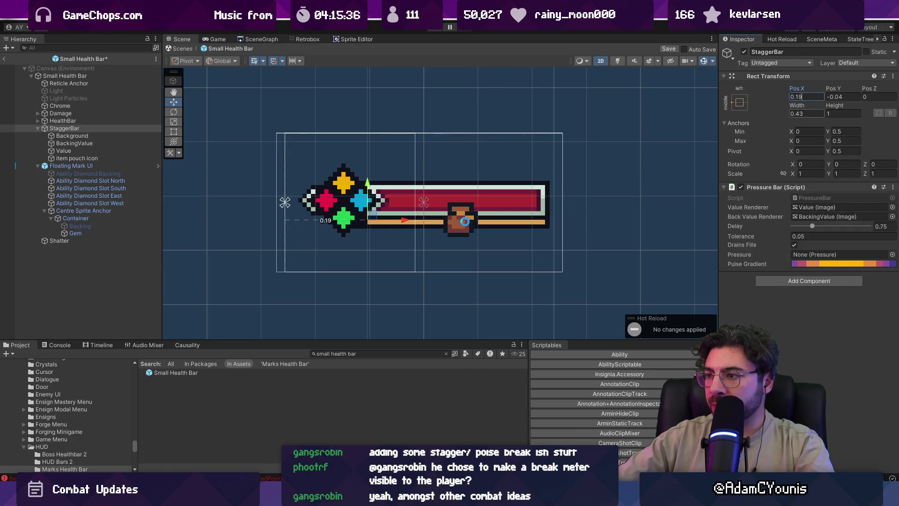
left_click(77, 158)
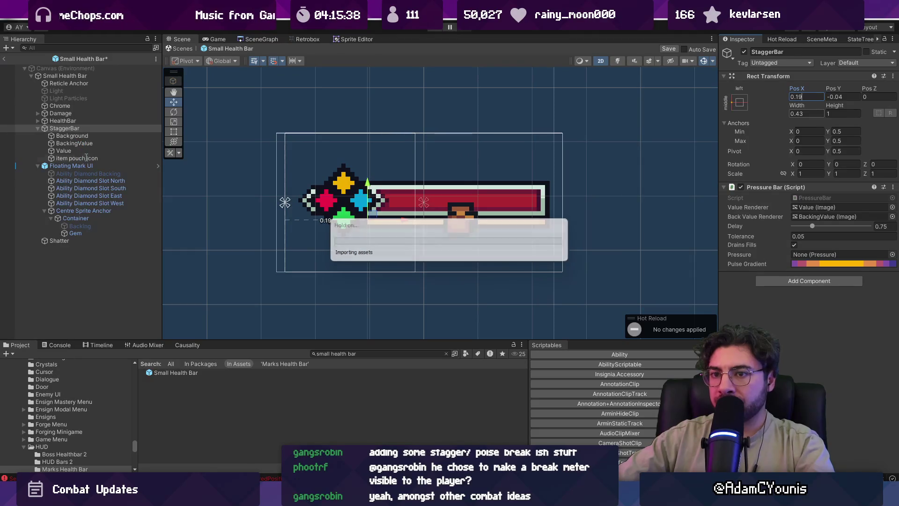
- Anchor the item pouch icon to the bar's right end and move it up the hierarchy
left_click(740, 103)
left_click(814, 196)
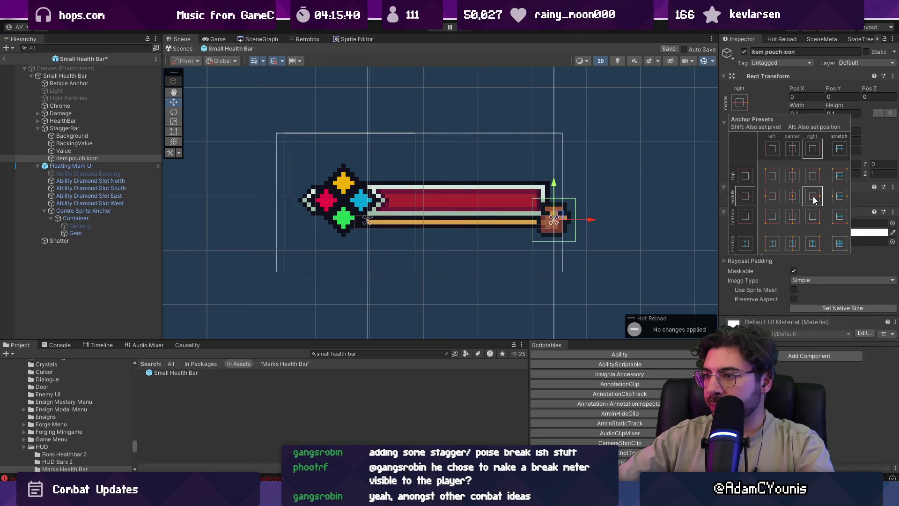
scroll(551, 219, "up", 3)
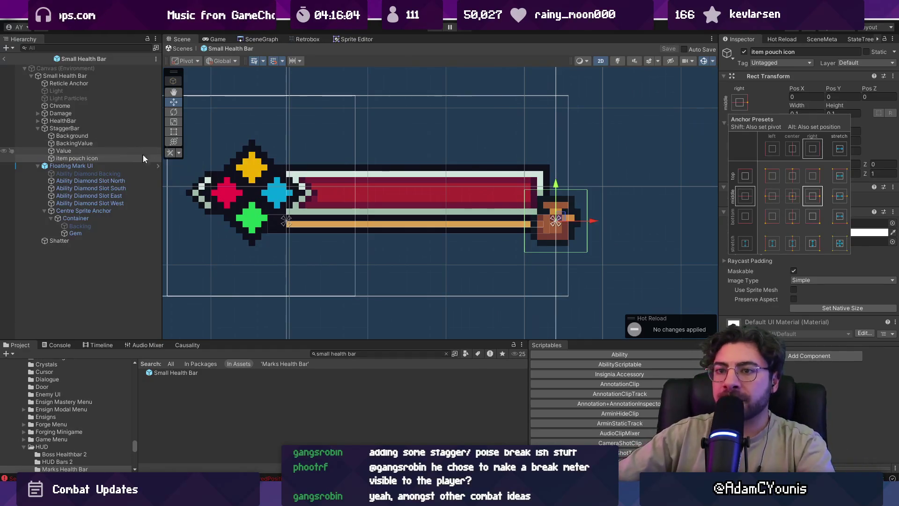
key("Escape")
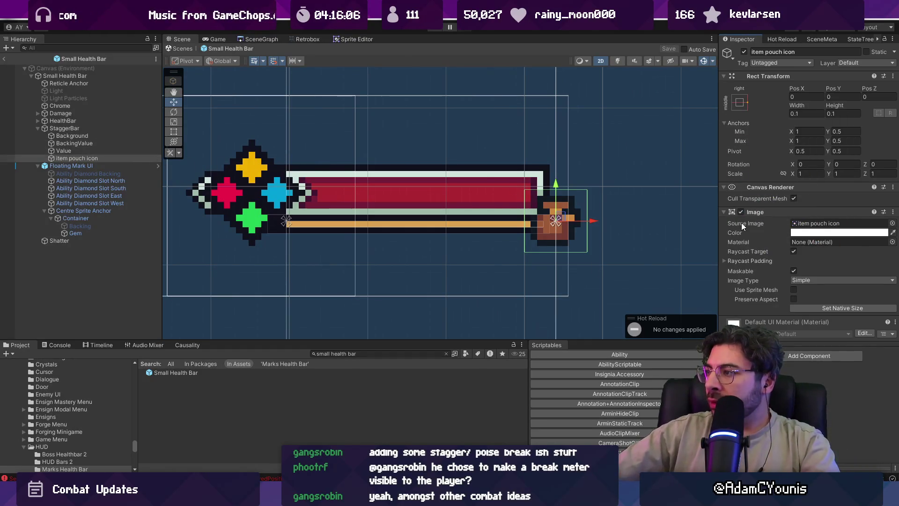
left_click_drag(112, 150, 94, 128)
- Shrink StaggerBar to a thin 0.04-high, 0.42-wide strip and save the prefab
left_click(94, 127)
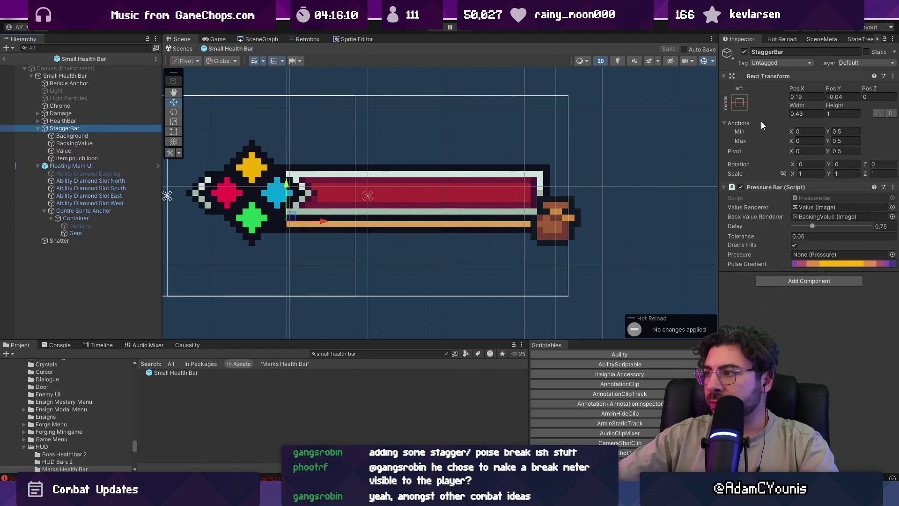
left_click(794, 103)
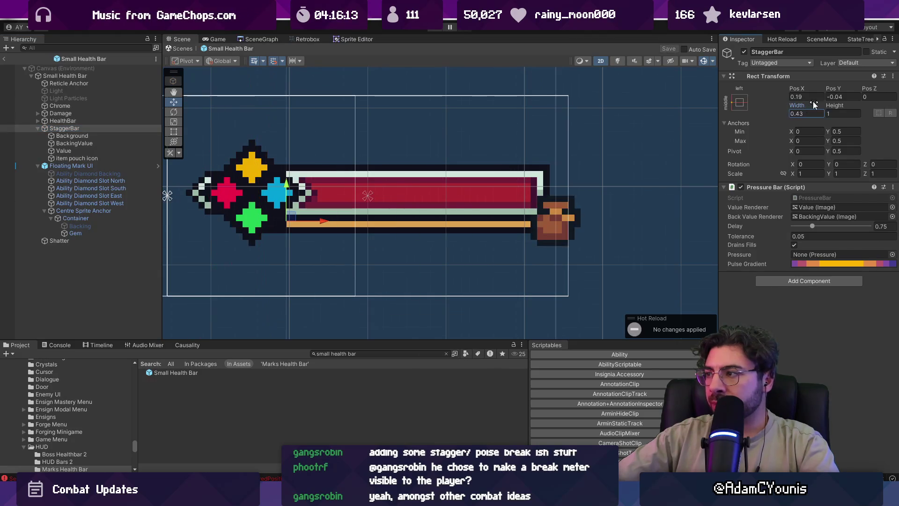
left_click(743, 101)
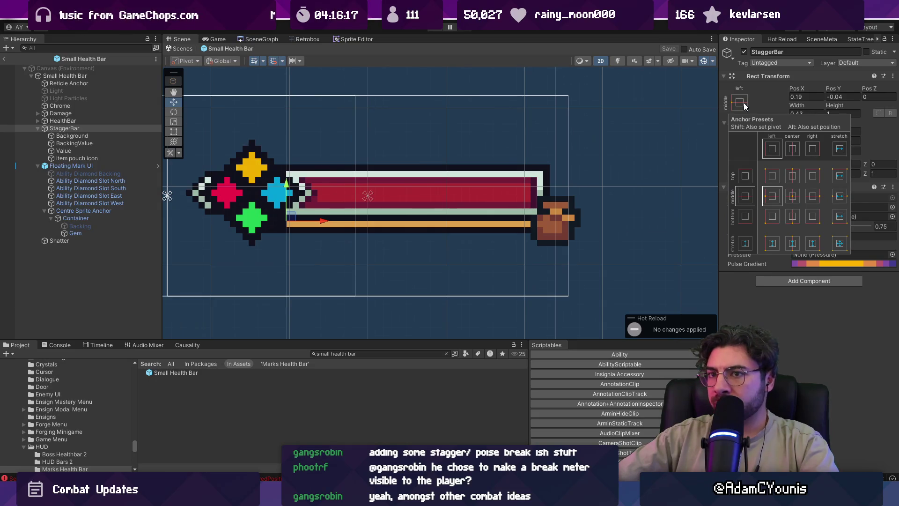
left_click(125, 77)
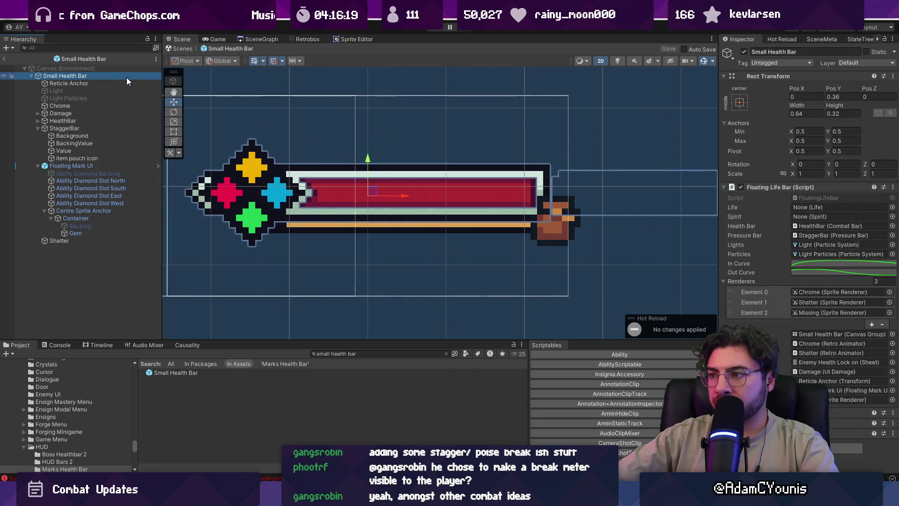
left_click(117, 127)
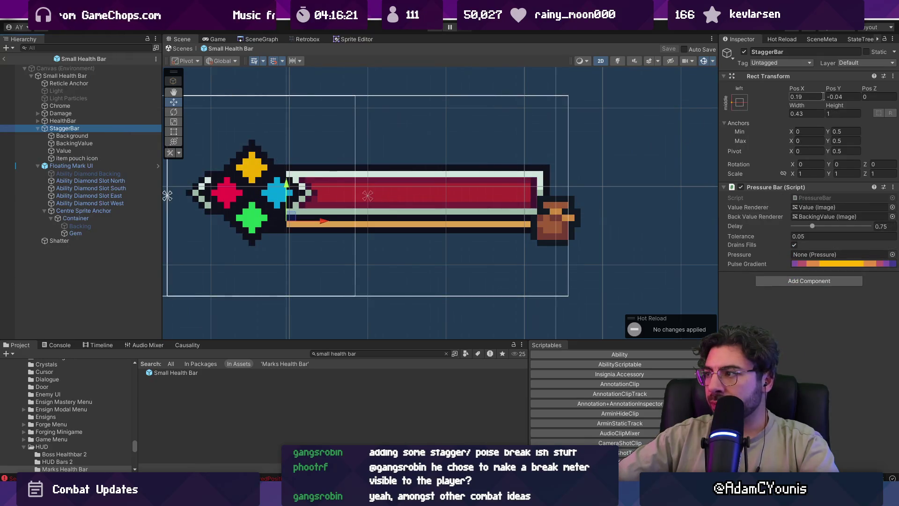
left_click_drag(838, 102, 820, 103)
left_click(844, 112)
type("0.08")
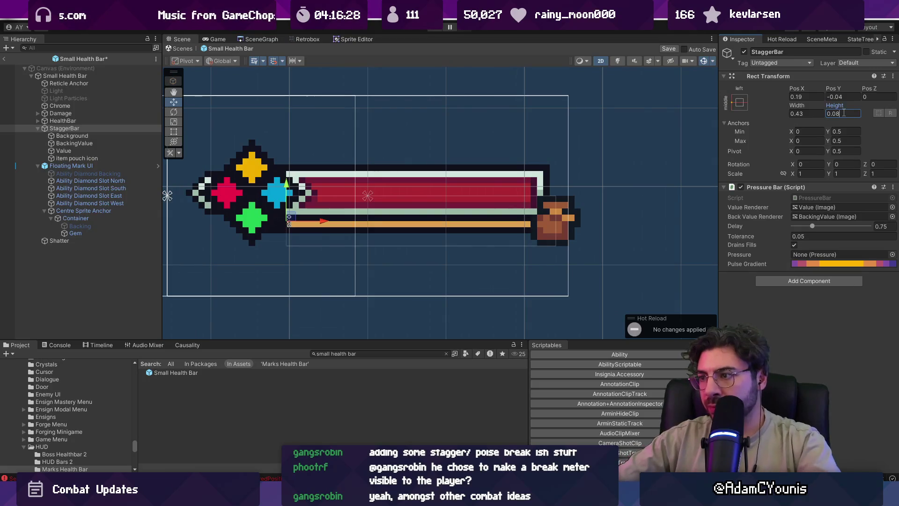
key("ctrl+s")
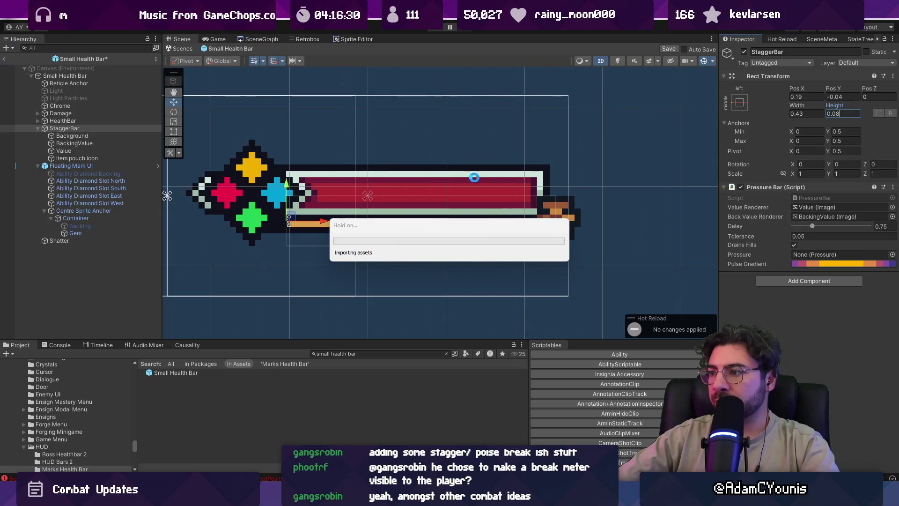
key("BackSpace")
type("4")
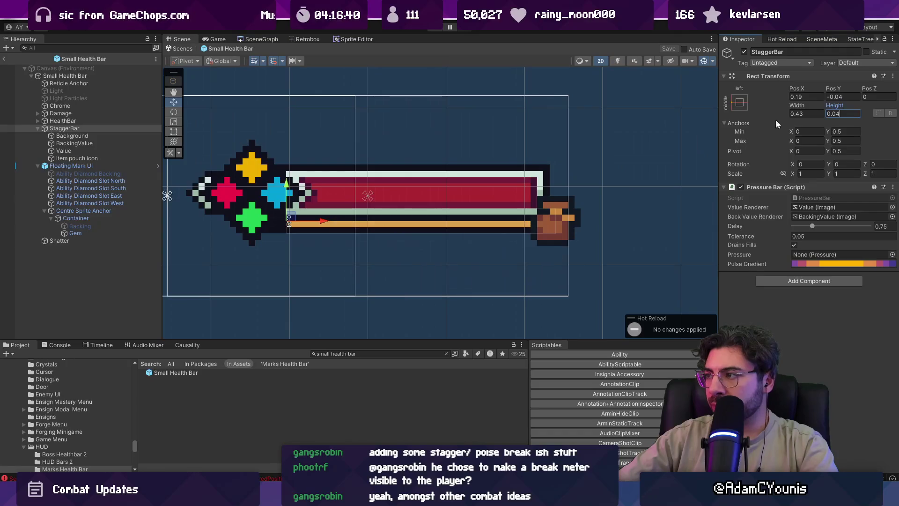
type("2")
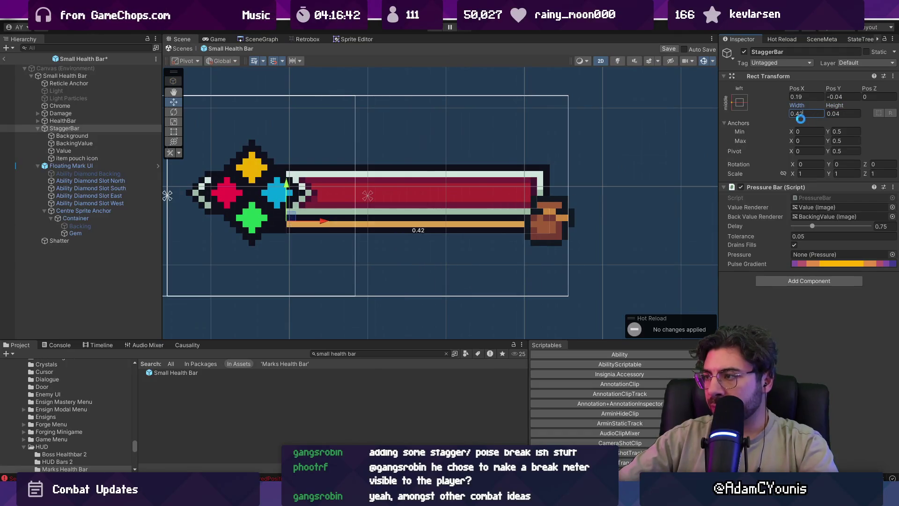
left_click(75, 158)
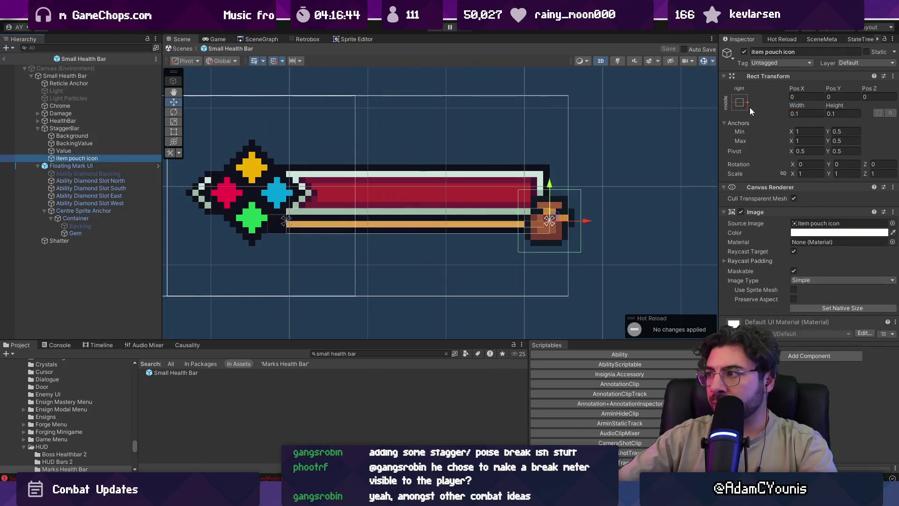
- Set the item pouch icon's Pos X back to 0 and save the Small Health Bar prefab
type("0.01")
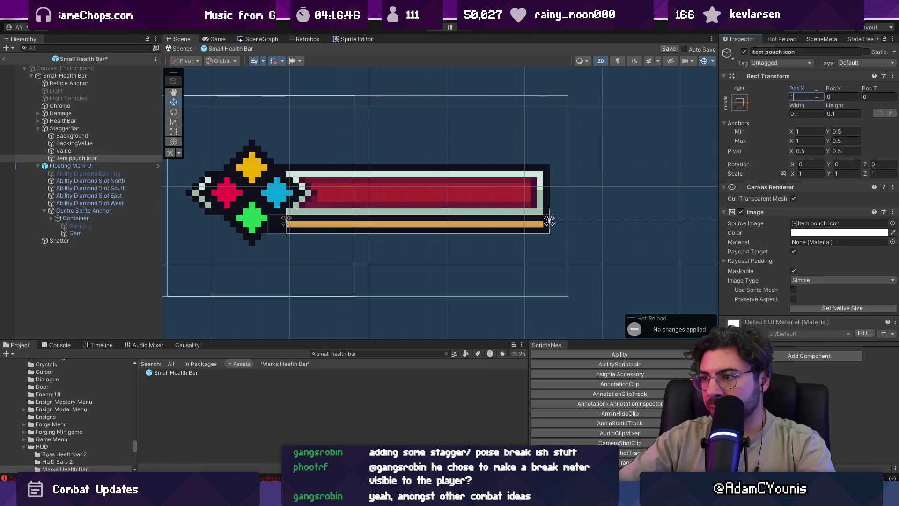
key("BackSpace")
type("2")
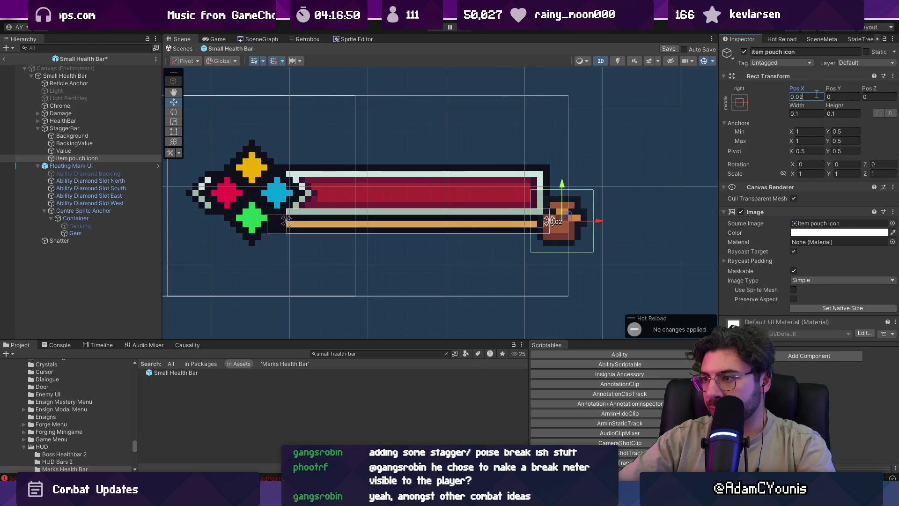
key("BackSpace")
type("1")
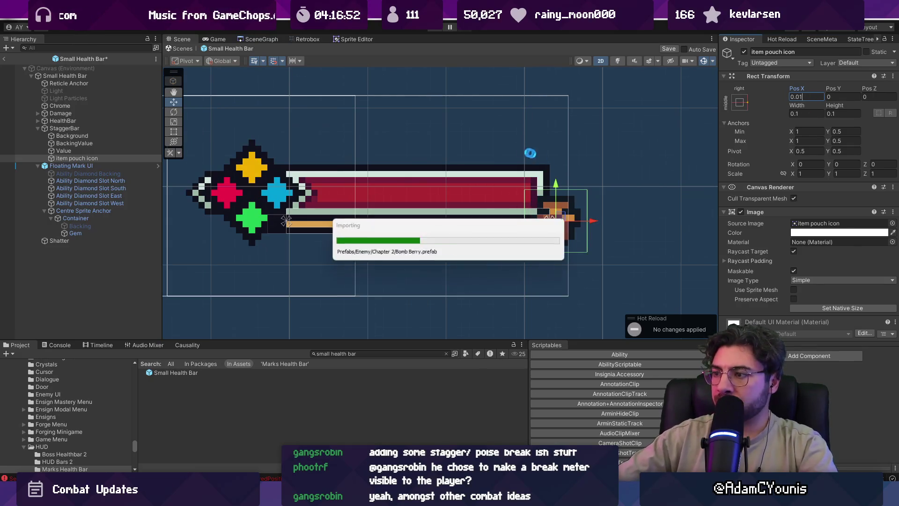
scroll(498, 197, "down", 1)
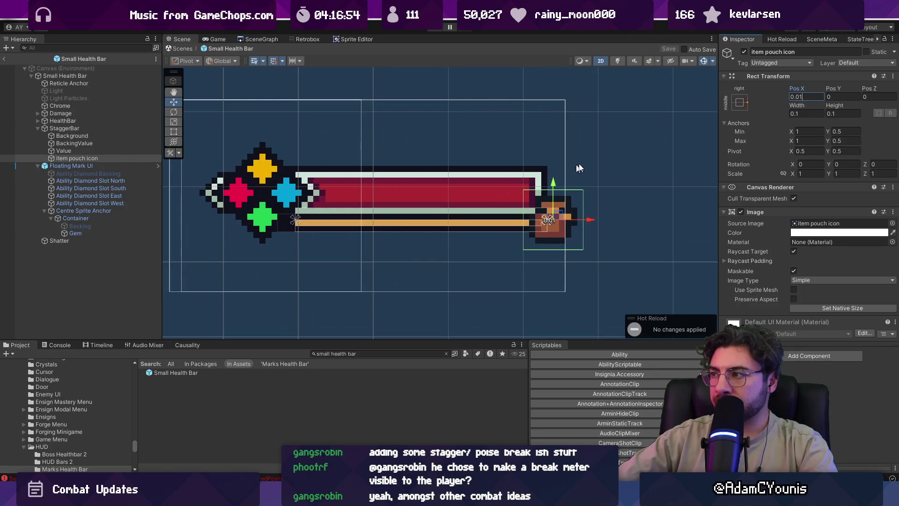
key("BackSpace")
type("0")
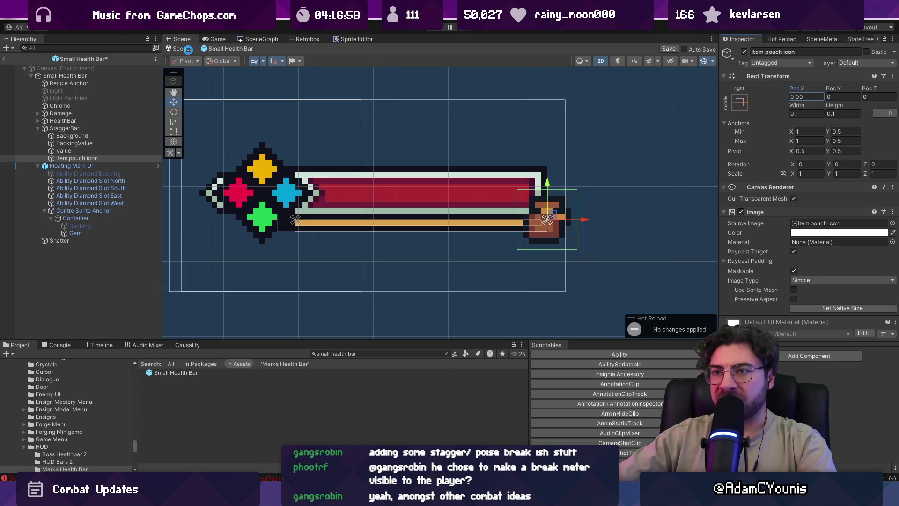
key("ctrl+s")
- Delete the Missing entry from Small Health Bar's Renderers list, keeping Chrome and Shatter
left_click(65, 75)
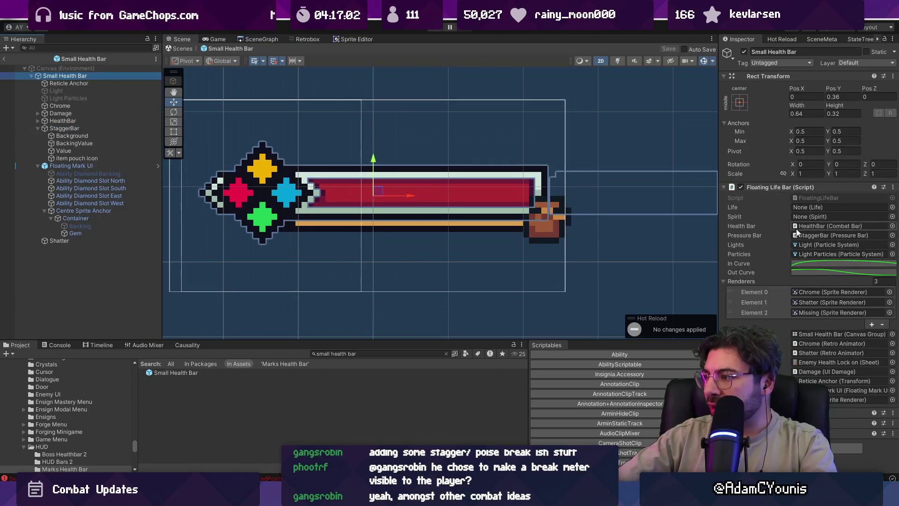
left_click(772, 310)
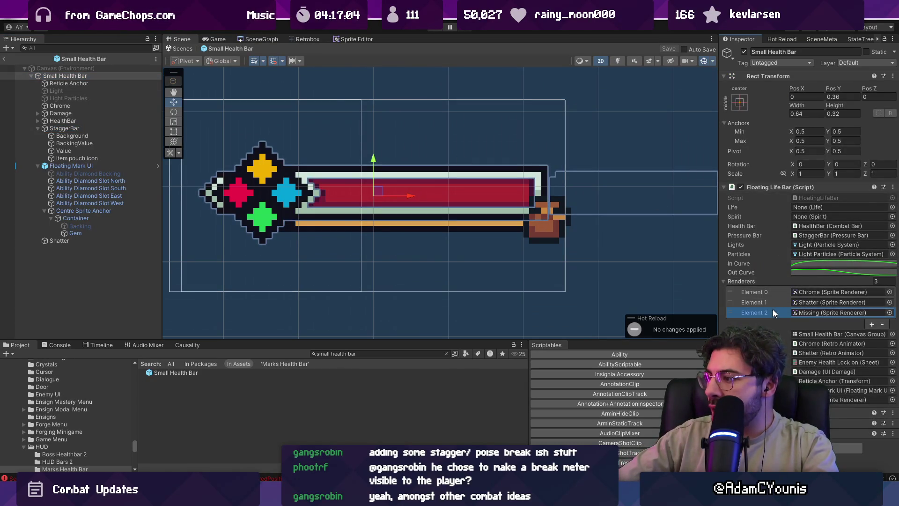
left_click(883, 325)
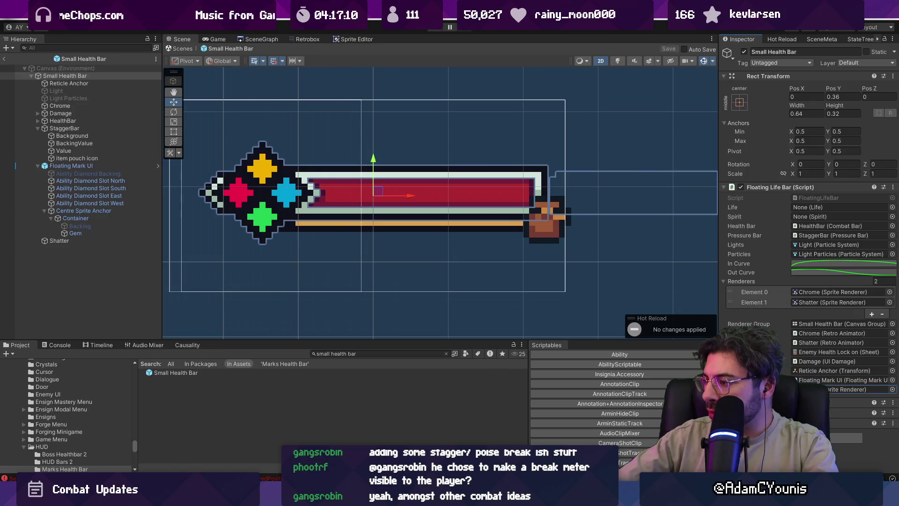
double_click(755, 199)
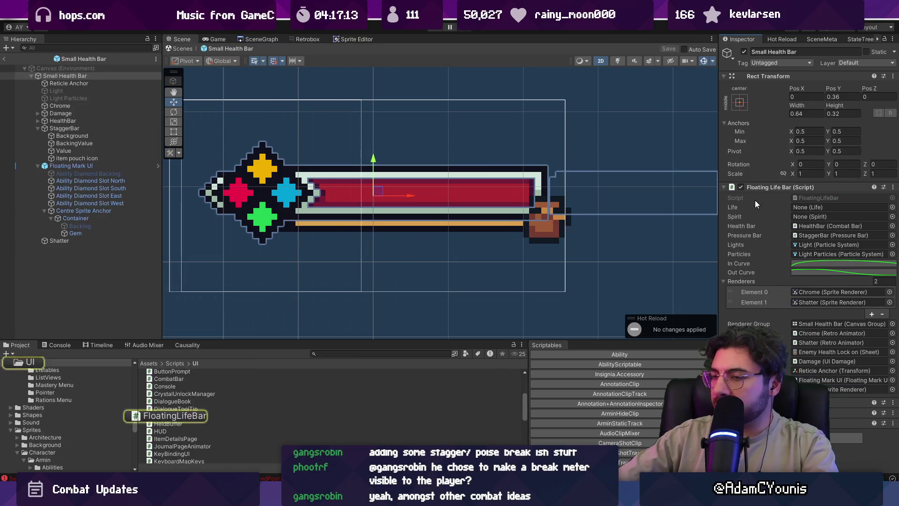
- Change the itemPouchSprite field's type from SpriteRenderer to Image in FloatingLifeBar.cs
type("te")
key("BackSpace")
key("BackSpace")
key("BackSpace")
type("item")
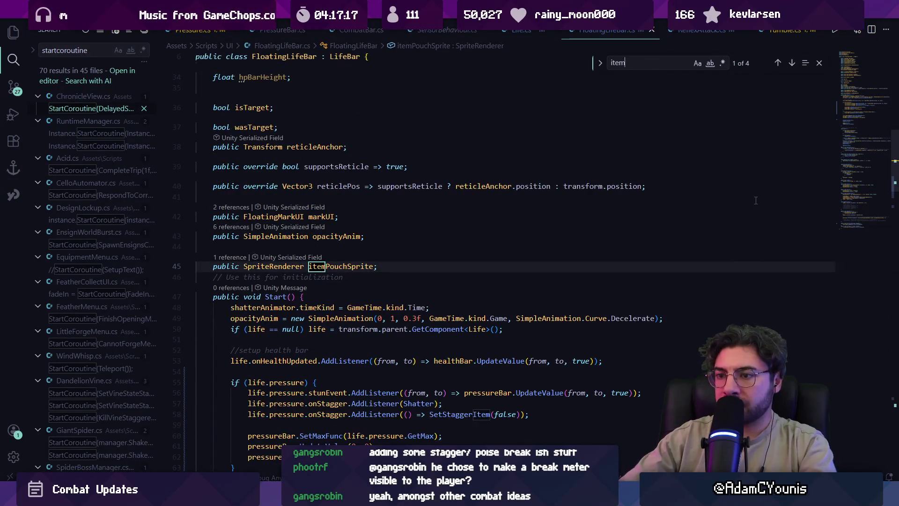
key("Escape")
key("ctrl+Left")
key("ctrl+Left")
key("ctrl+shift+Right")
type("Image")
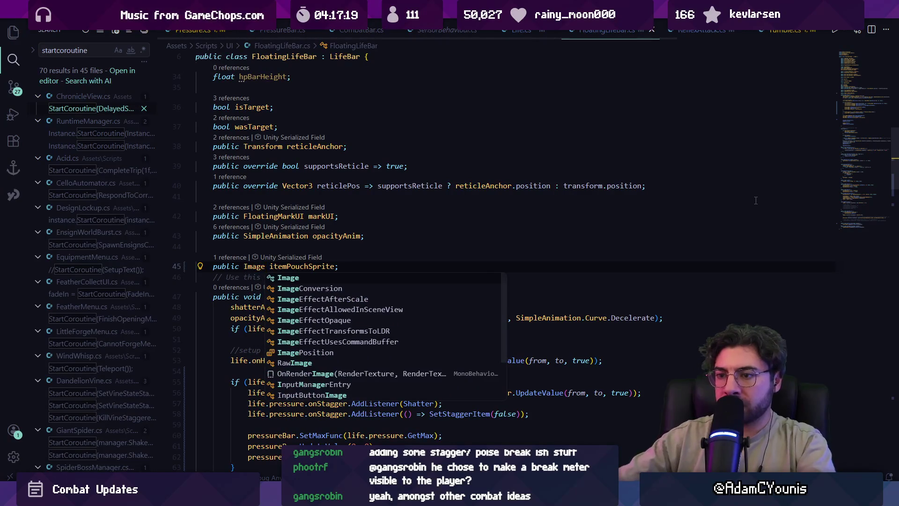
key("Escape")
- Switch back to Unity so the scripts recompile
key("alt+Tab")
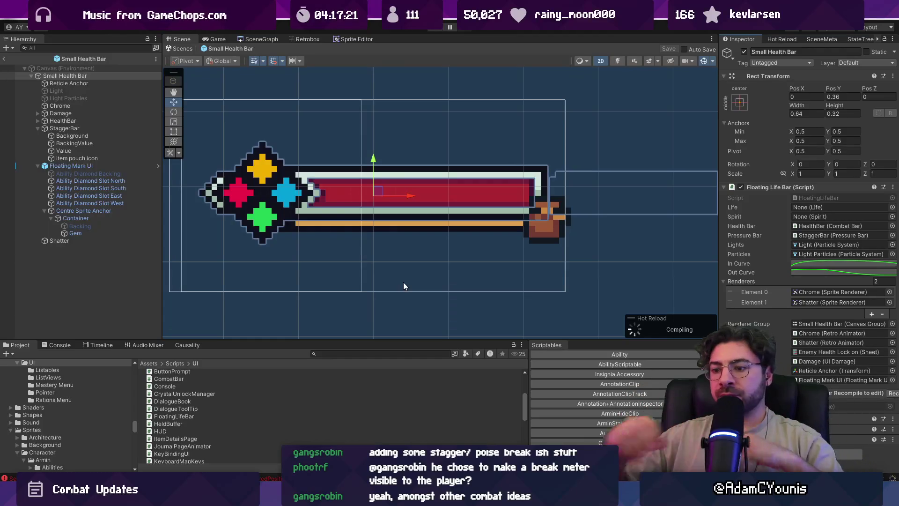
key("alt+Tab")
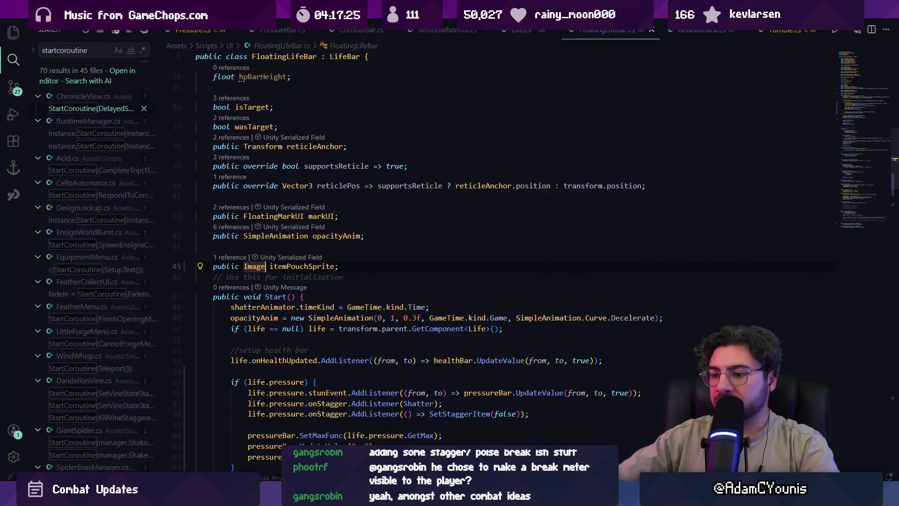
mouse_move(316, 497)
left_click(265, 436)
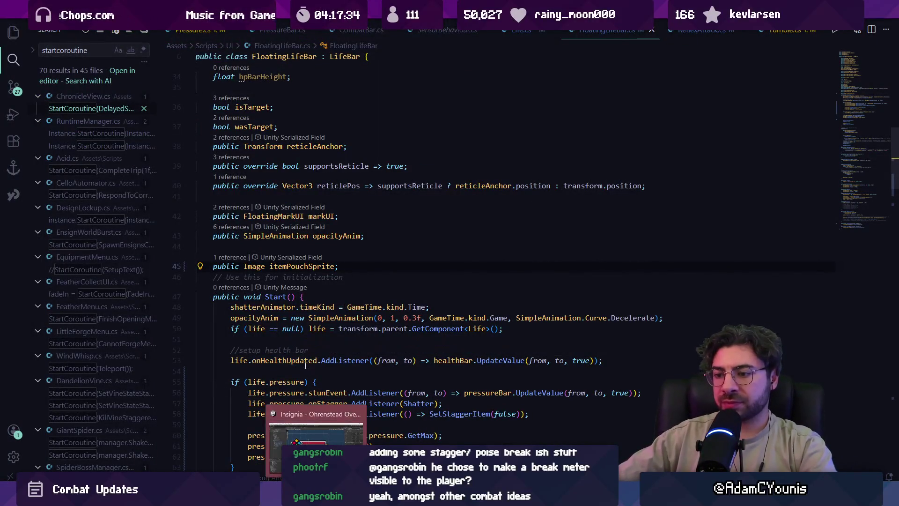
left_click(320, 436)
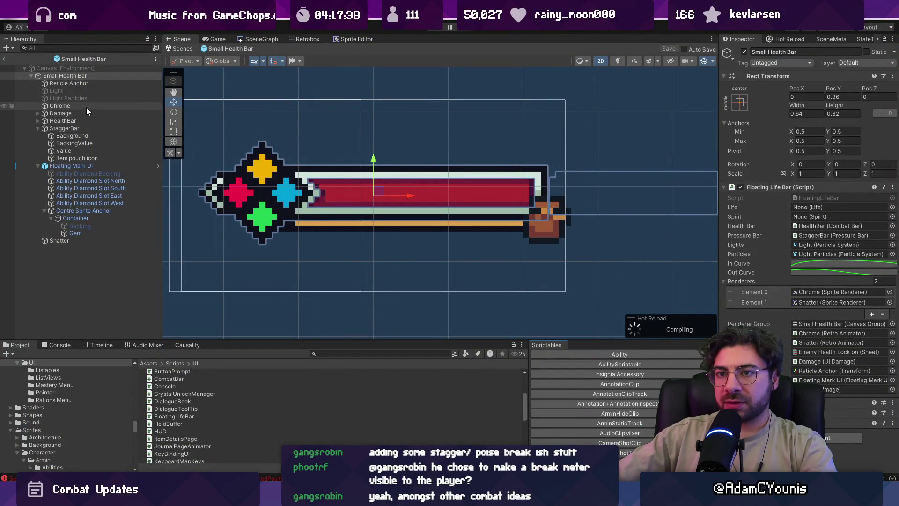
- Assign the item pouch icon Image to the bar and return to the Ohrenstead Overlook scene
left_click_drag(101, 159, 843, 389)
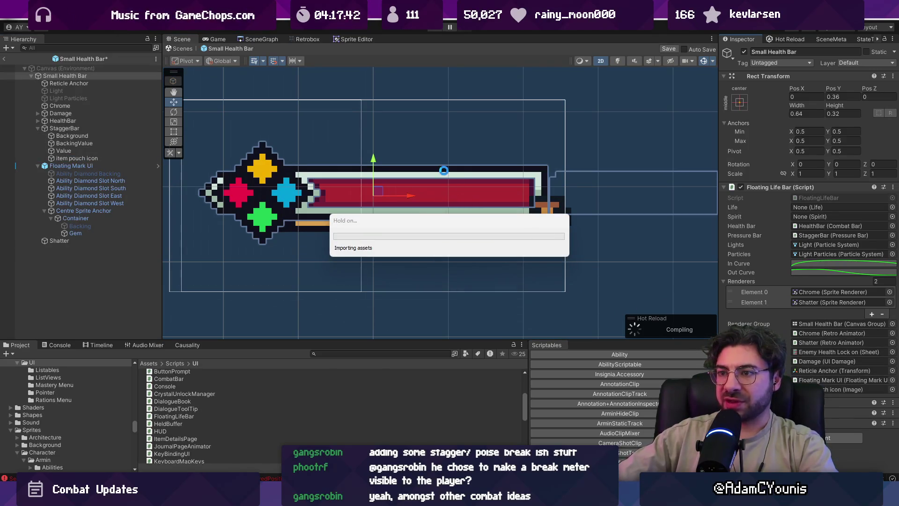
left_click(181, 49)
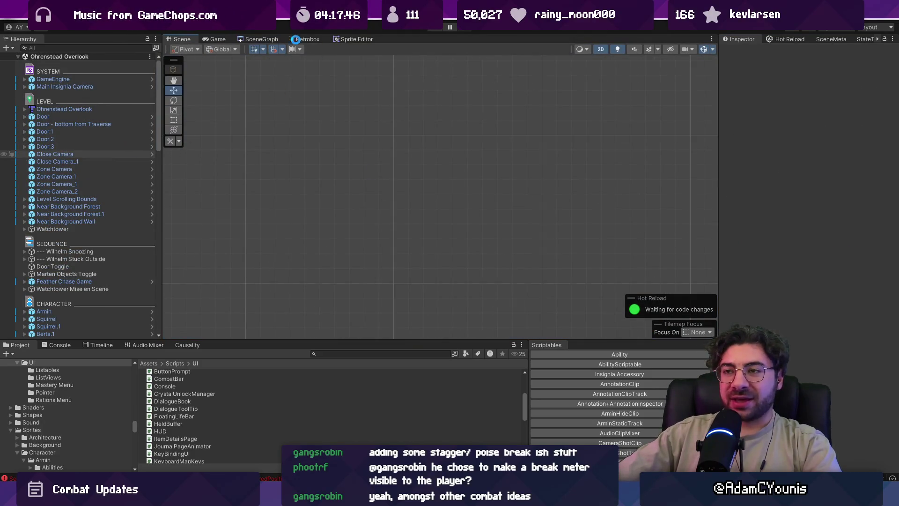
left_click(261, 39)
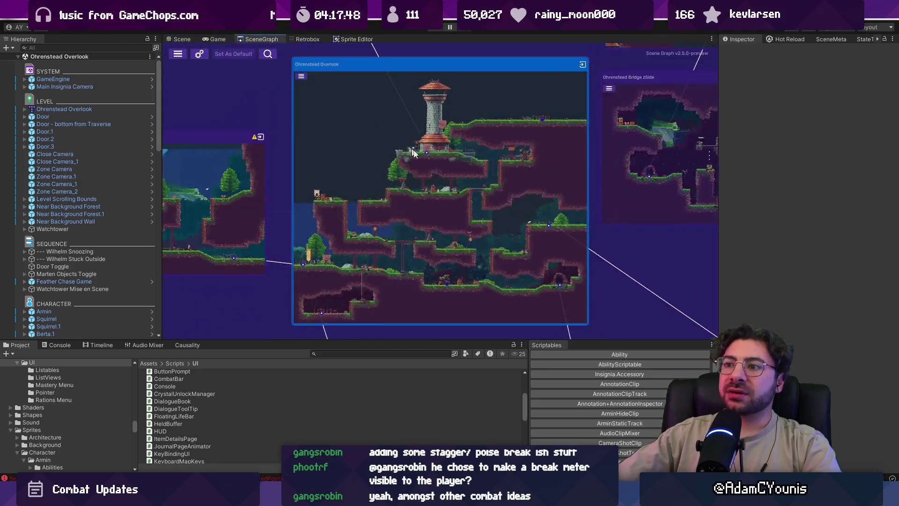
- Navigate the Scene Graph's level groups and load the Demo Dungeon Exit room
scroll(413, 152, "down", 10)
scroll(390, 207, "up", 10)
mouse_move(428, 186)
left_mouse_down()
mouse_move(512, 132)
mouse_move(717, 79)
left_mouse_up()
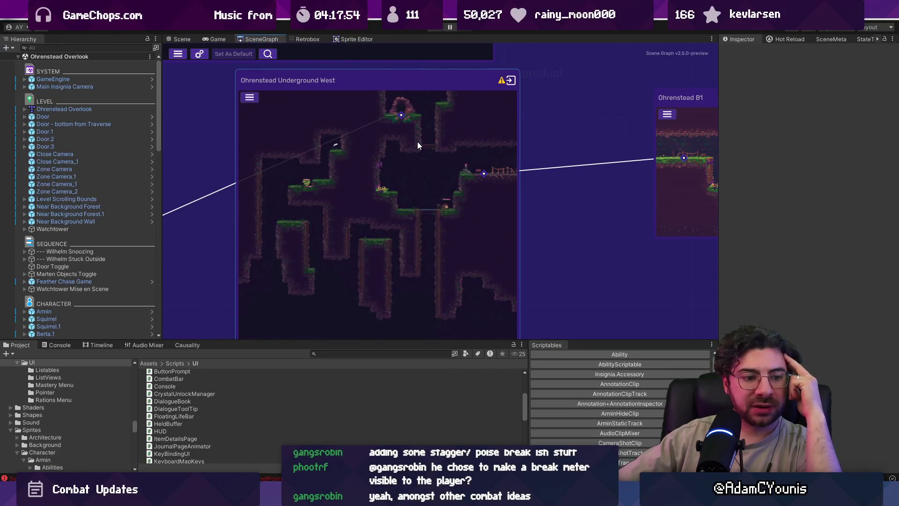
mouse_move(472, 161)
left_mouse_down()
mouse_move(445, 157)
mouse_move(545, 163)
mouse_move(362, 214)
left_mouse_up()
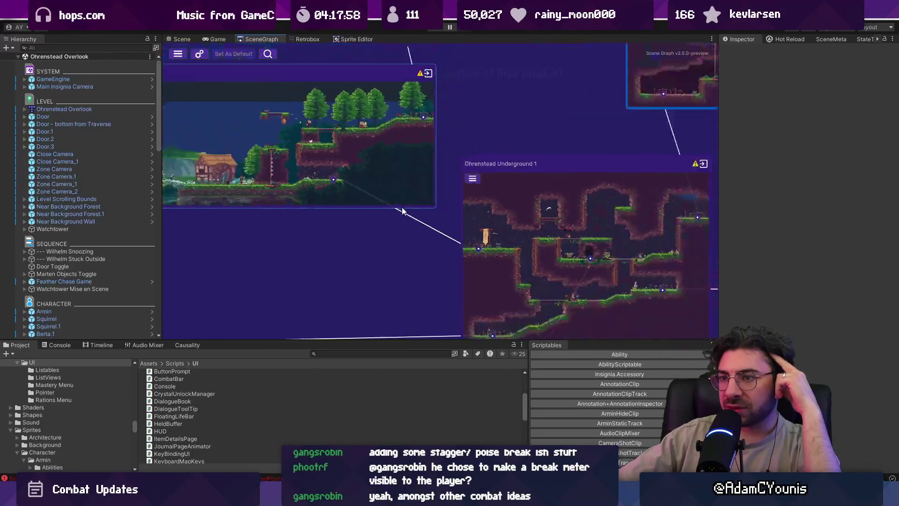
scroll(402, 210, "down", 1)
left_click(664, 169)
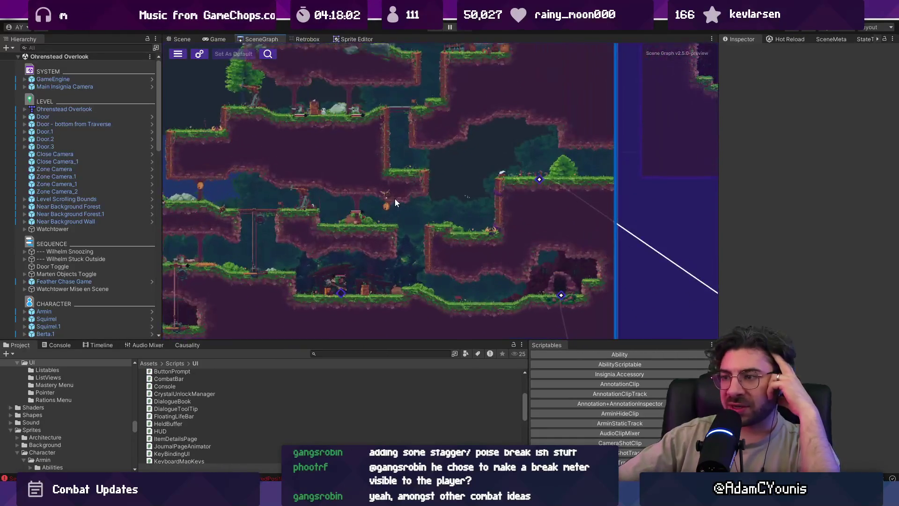
scroll(397, 201, "down", 3)
left_click(403, 260)
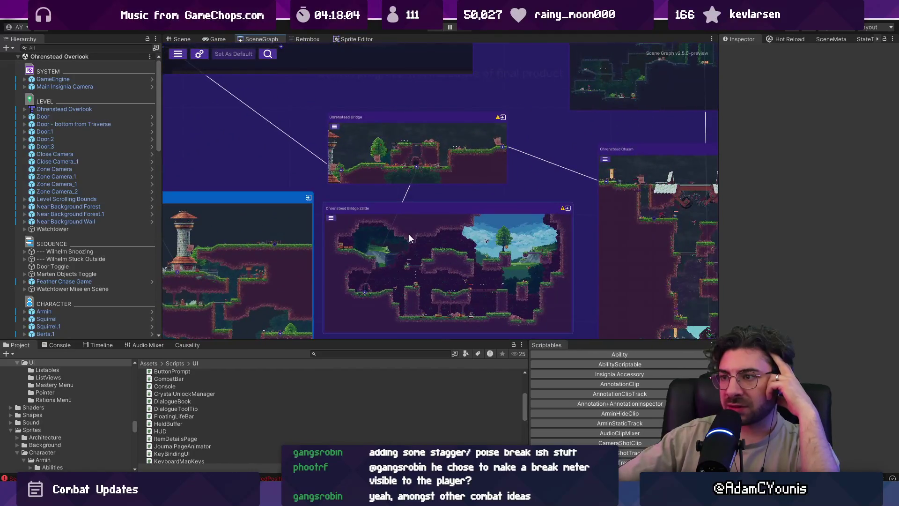
scroll(480, 271, "down", 5)
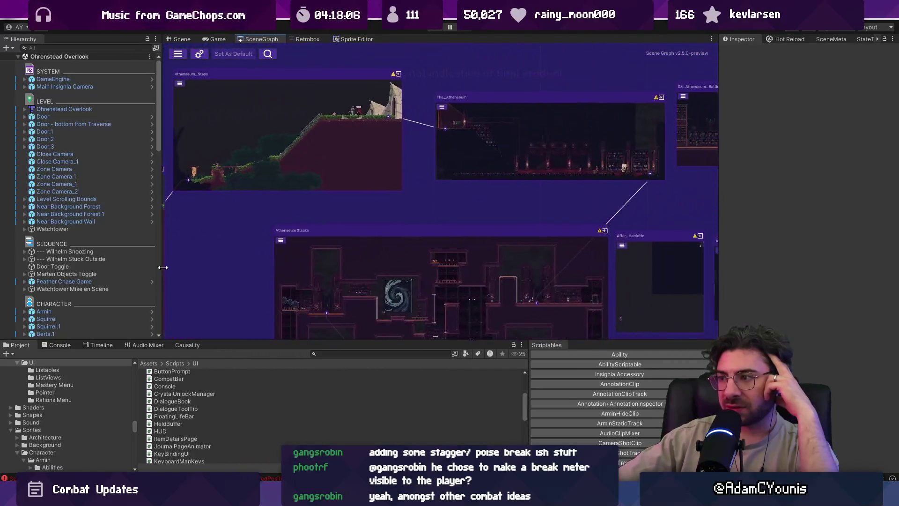
left_click(469, 242)
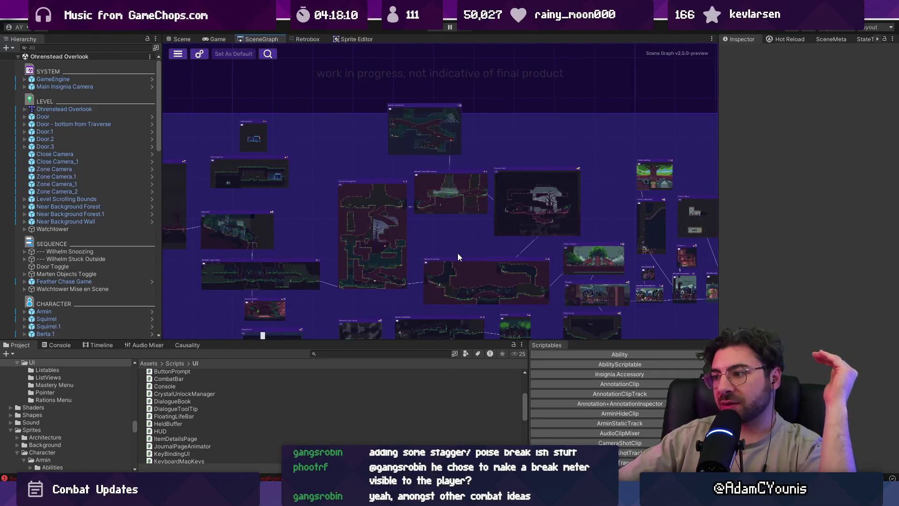
scroll(458, 260, "down", 3)
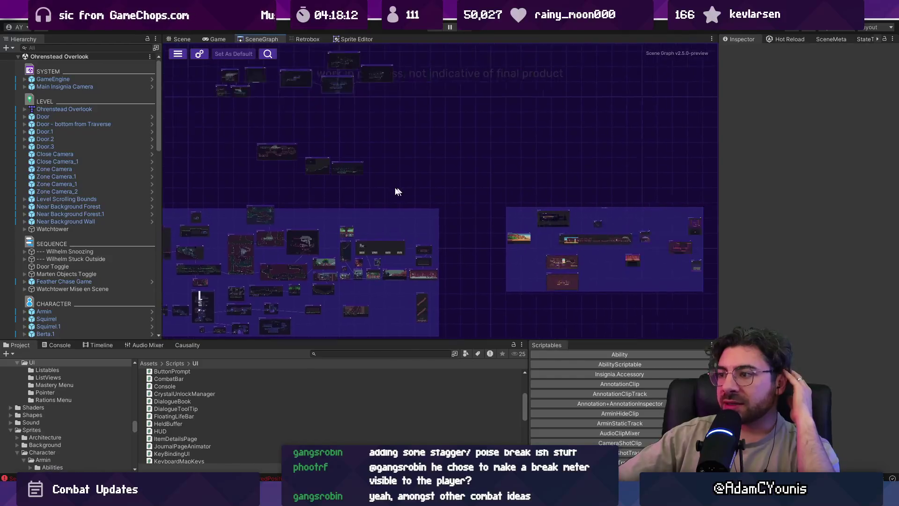
scroll(486, 219, "up", 3)
left_click(531, 191)
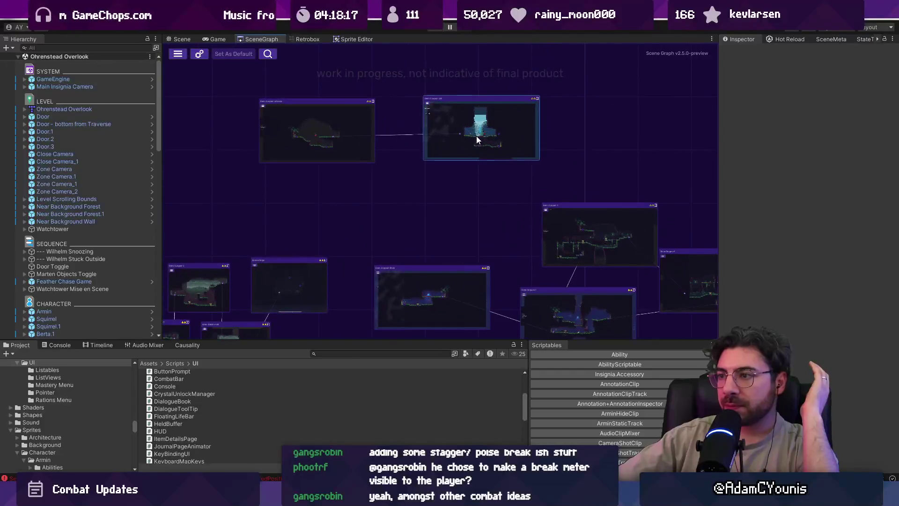
double_click(476, 135)
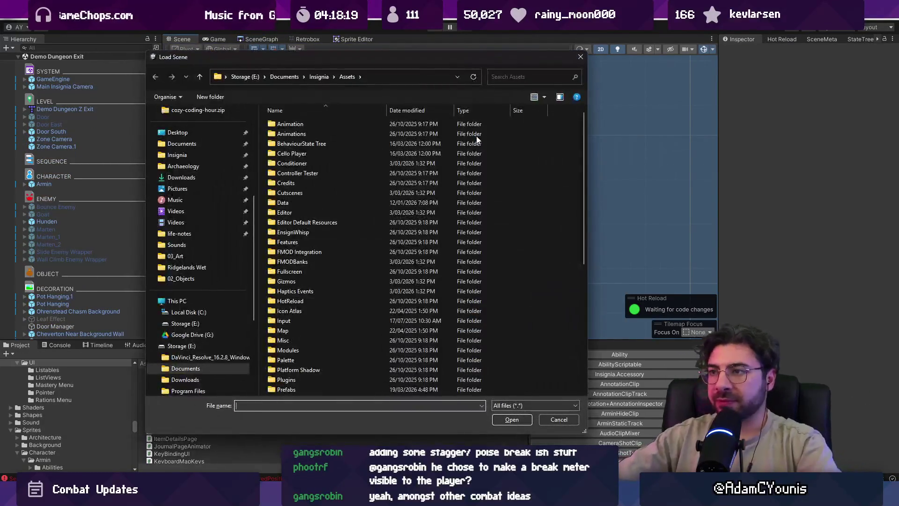
- Close the Load Scene browser and run at the bear attacking with the sword to watch its bar
key("Escape")
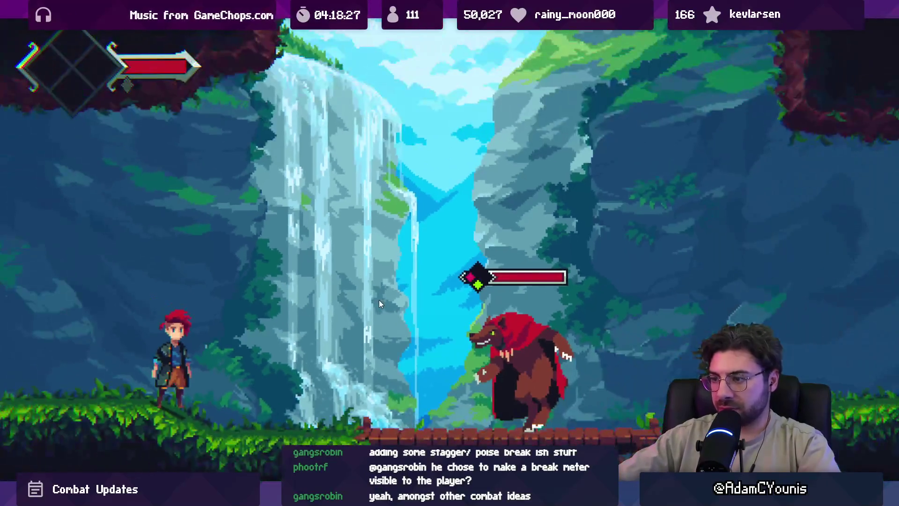
key("Right")
key("x")
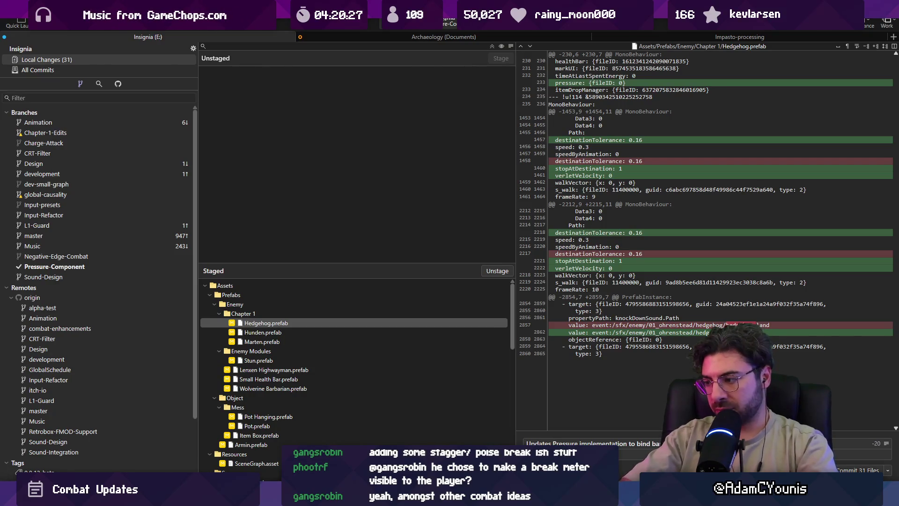
- Finish the commit message with '(Pressure-Component)' and commit the 31 staged files
key("BackSpace")
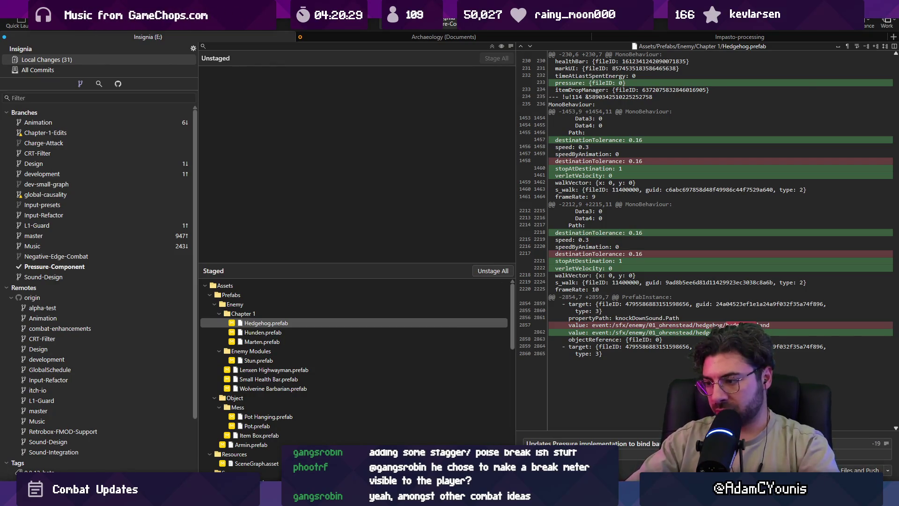
key("shift")
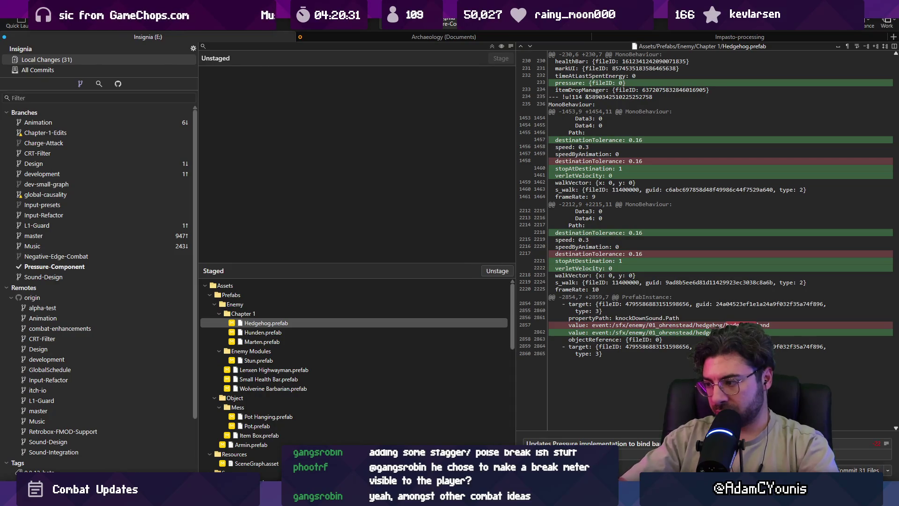
type("(Pressure-Component)")
key("ctrl+Return")
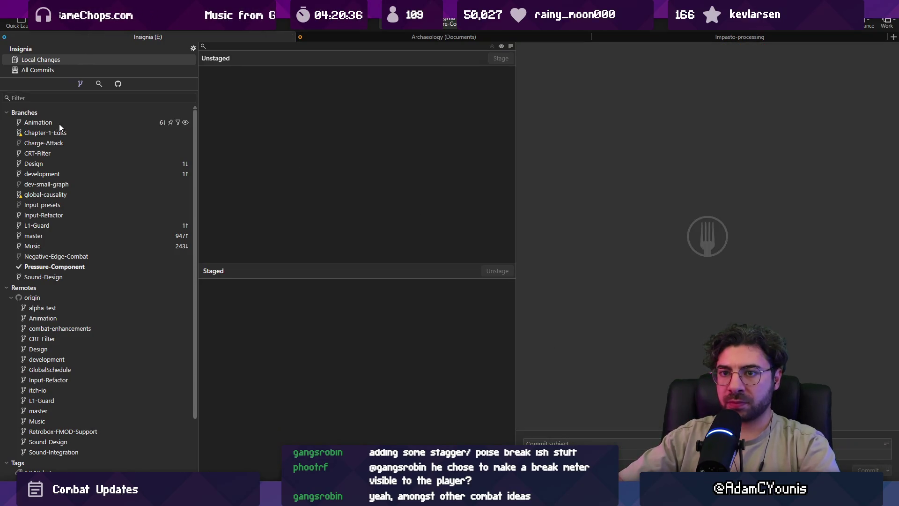
- Check out development and merge the Pressure-Component commit into it
left_click(55, 174)
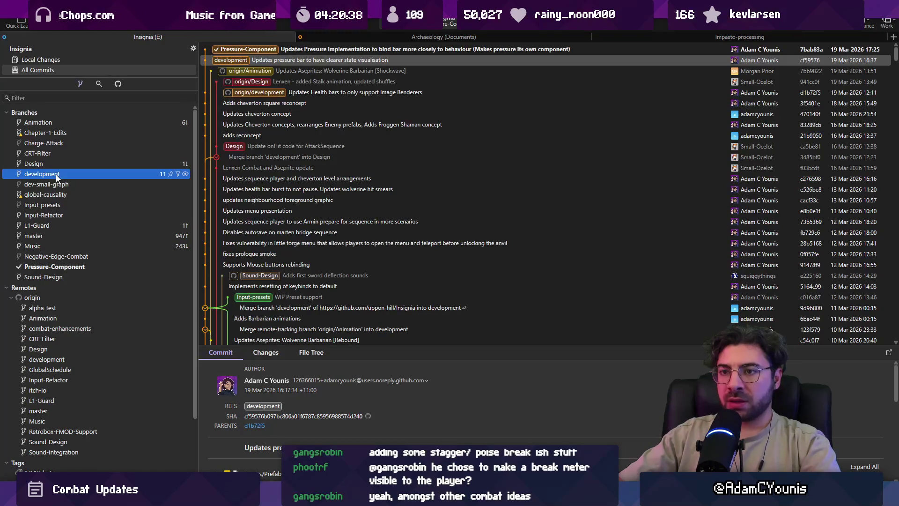
double_click(57, 173)
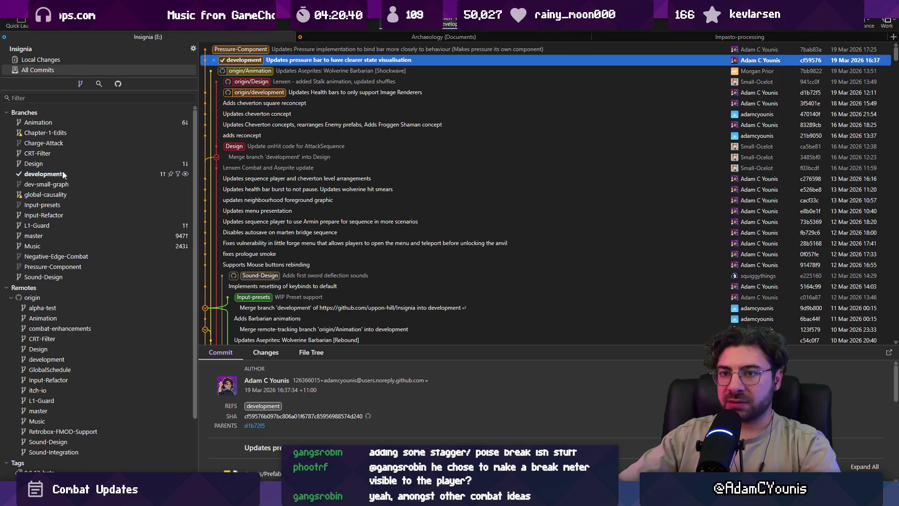
right_click(237, 49)
left_click(288, 91)
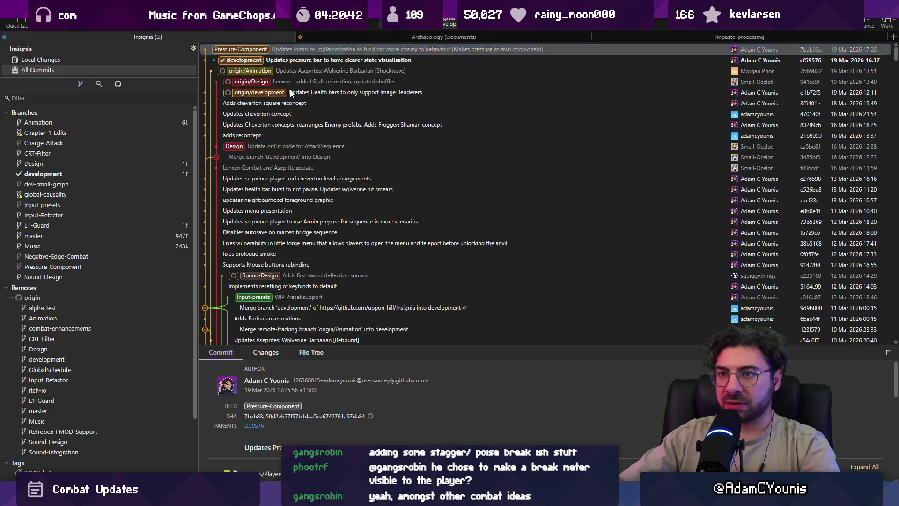
left_click(515, 270)
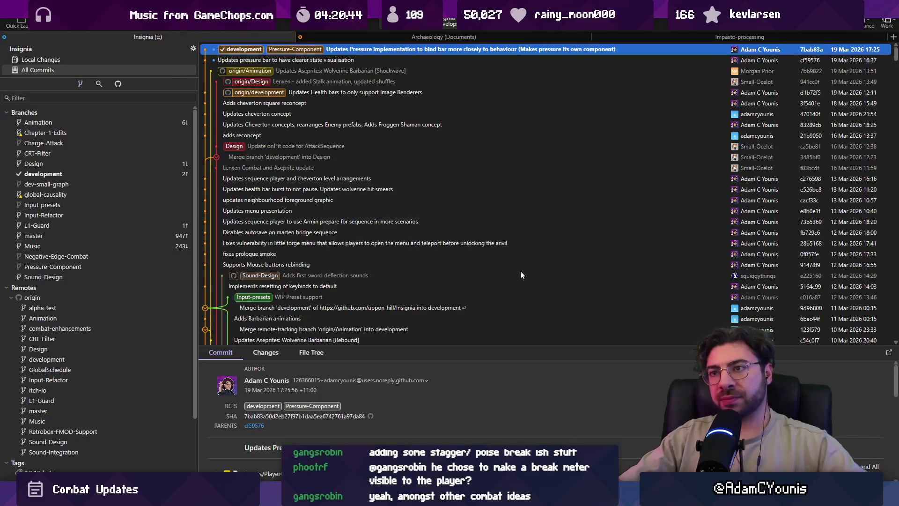
key("alt+Tab")
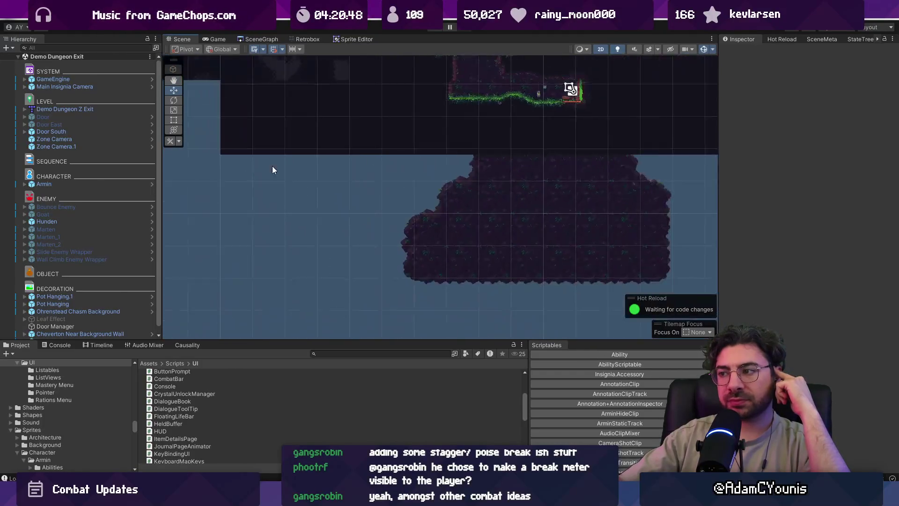
- Briefly start and stop Play mode to test the fight
scroll(592, 227, "up", 3)
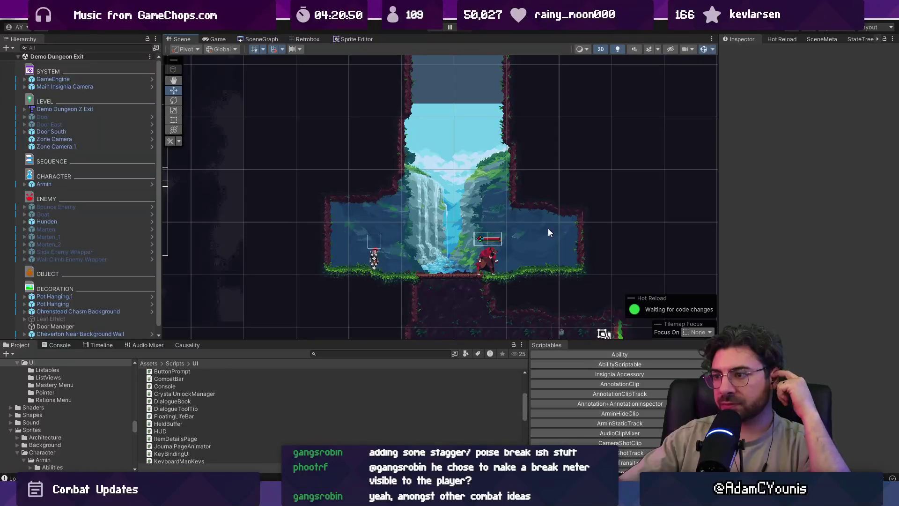
scroll(548, 227, "up", 4)
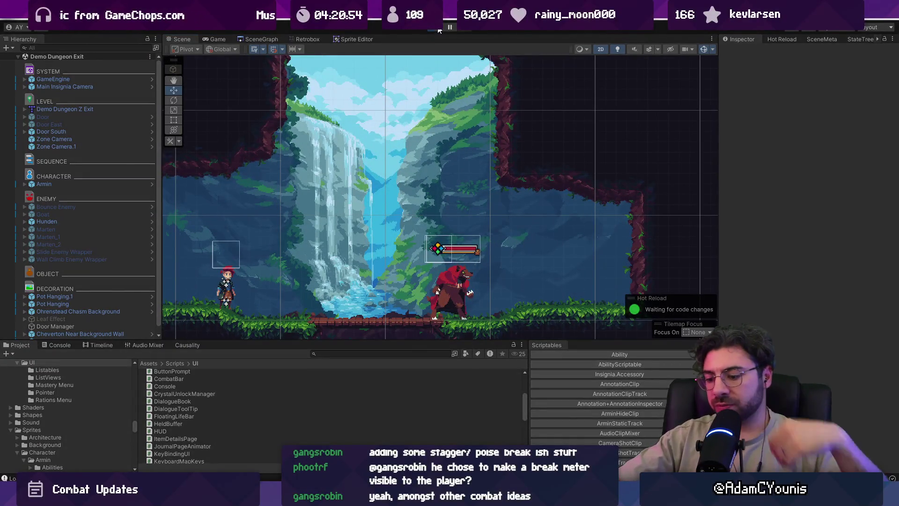
left_click(439, 30)
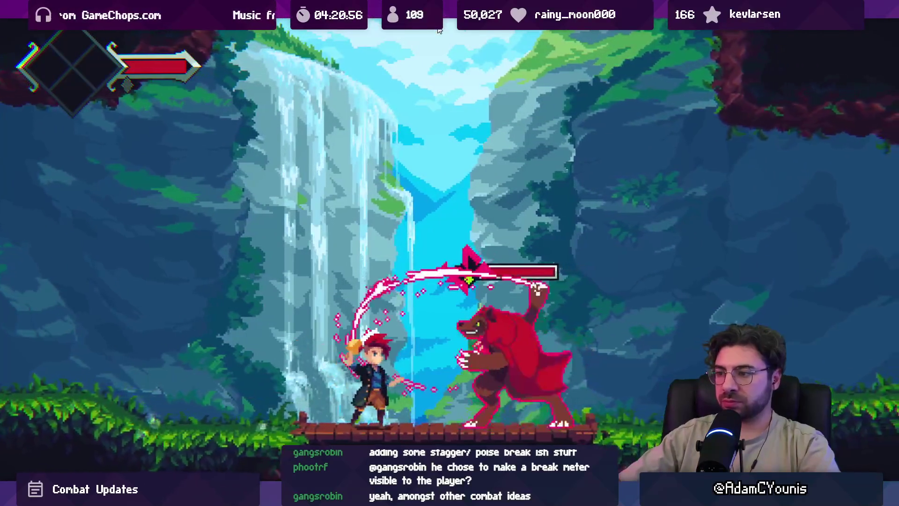
left_click(440, 30)
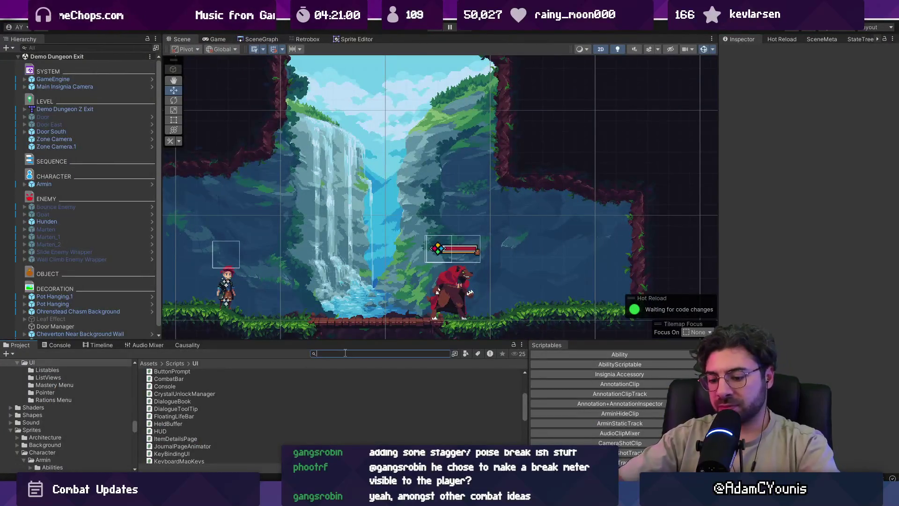
- Find the Small Health Bar prefab, rename it Floating Life Bar, and open it for editing
type("floating life bar")
key("ctrl+Left")
key("ctrl+Left")
key("ctrl+BackSpace")
type("small")
key("ctrl+Delete")
type("health")
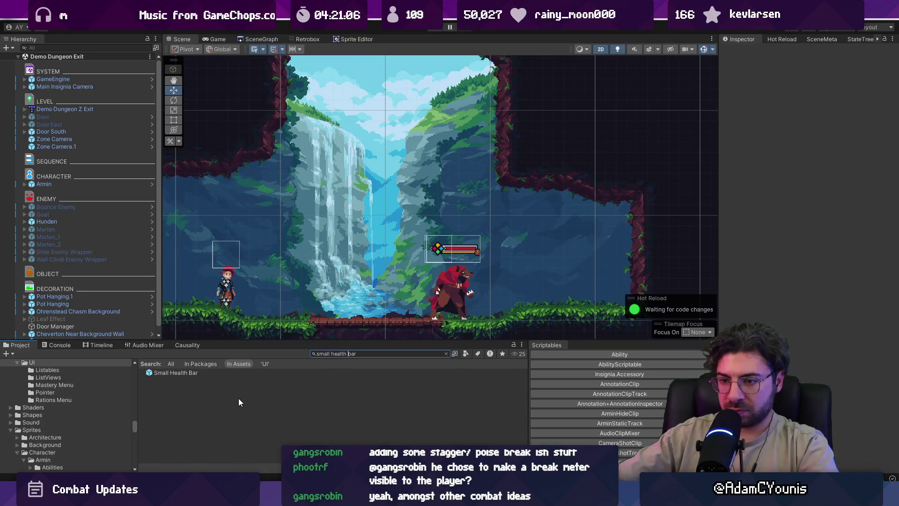
left_click(198, 370)
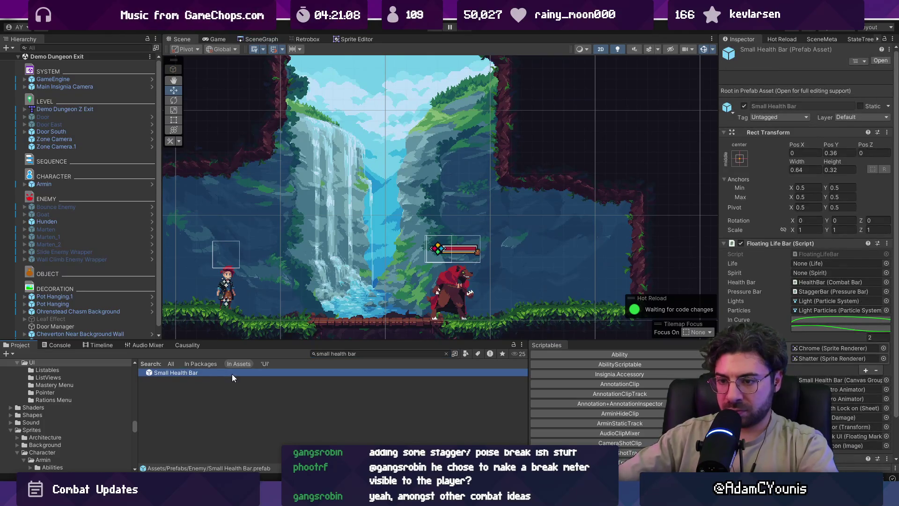
key("F2")
type("FLoating Life")
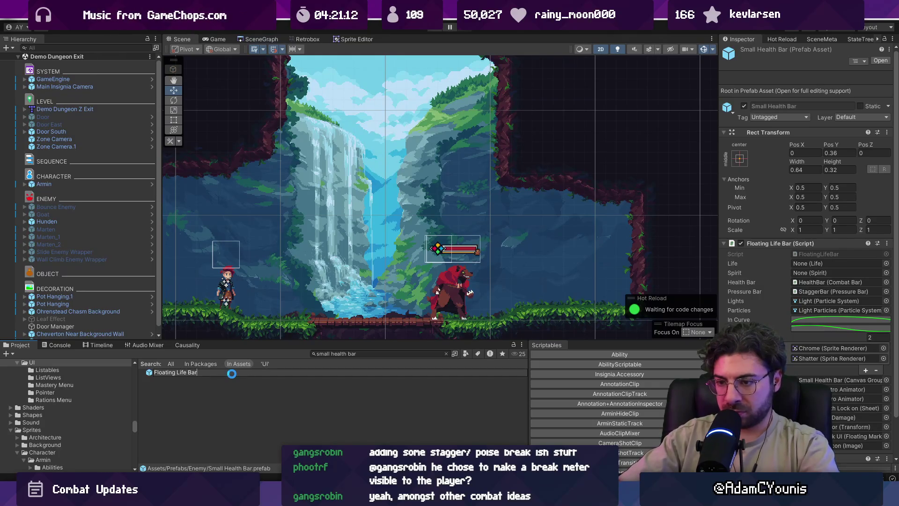
left_click(360, 355)
type("float")
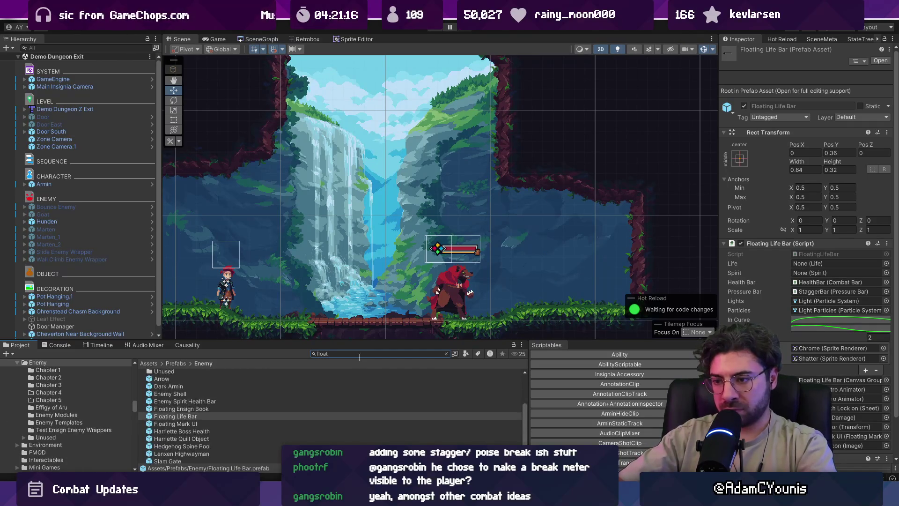
type("ing life")
double_click(179, 371)
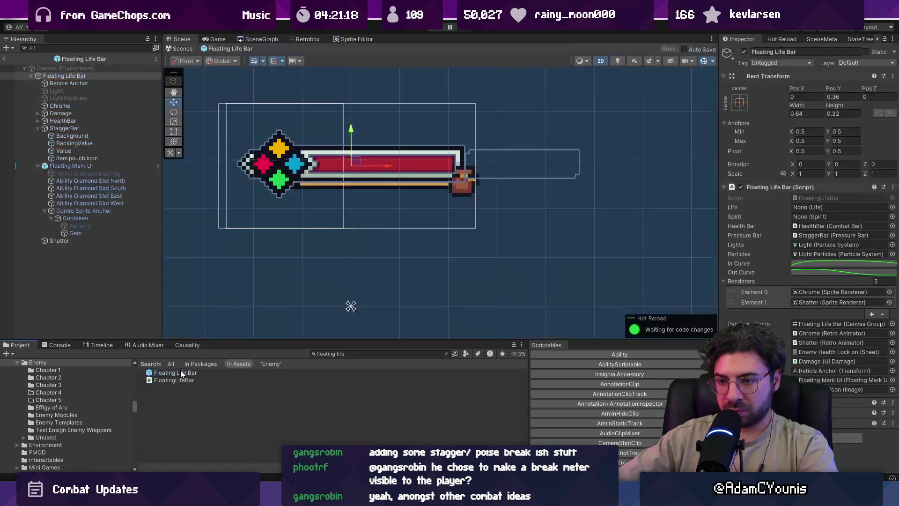
- Select Container > Backing and enable it so the dark diamond shows
left_click(88, 226)
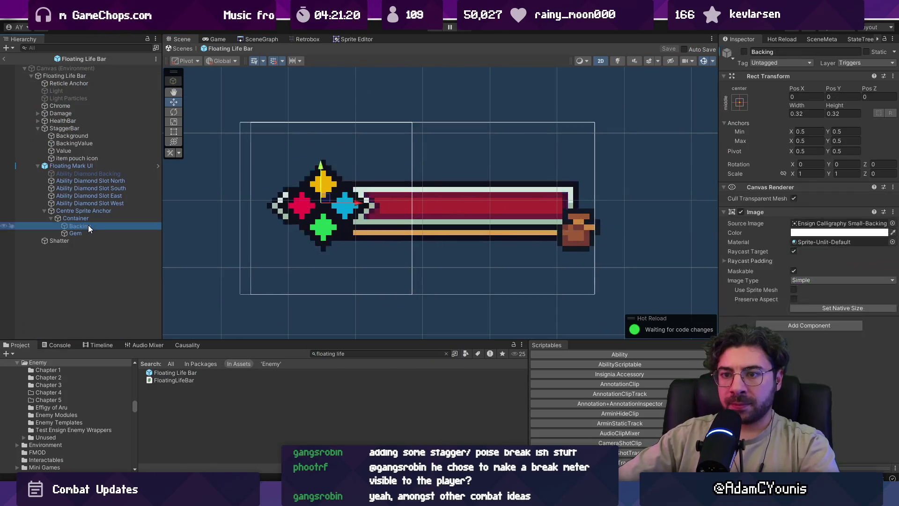
left_click(744, 52)
right_click(744, 55)
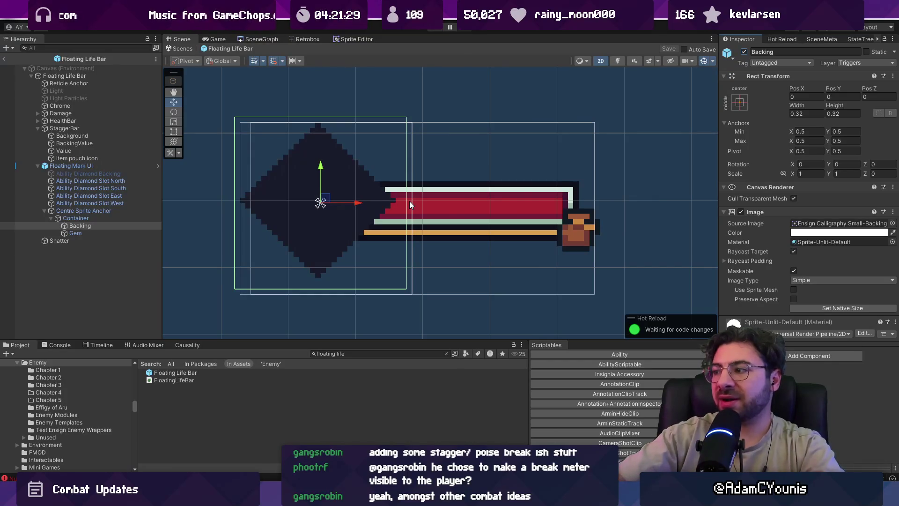
left_click(107, 224)
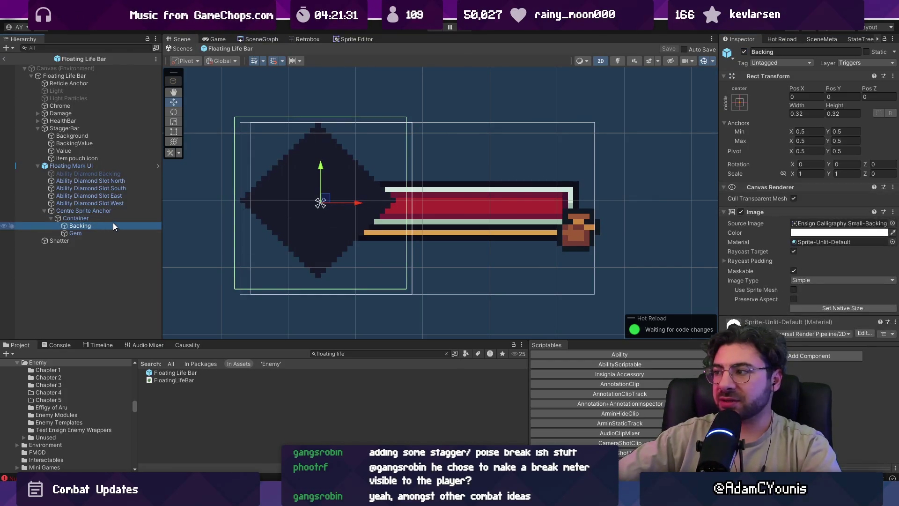
scroll(327, 211, "up", 10)
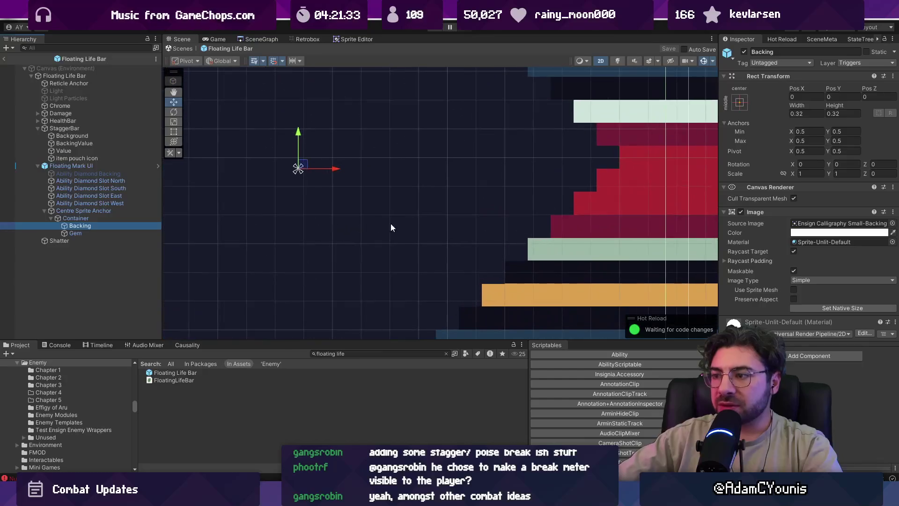
scroll(400, 244, "down", 3)
- Eyedrop the dark navy 191C2C from the scene into the Backing's Image colour
key("alt+Tab")
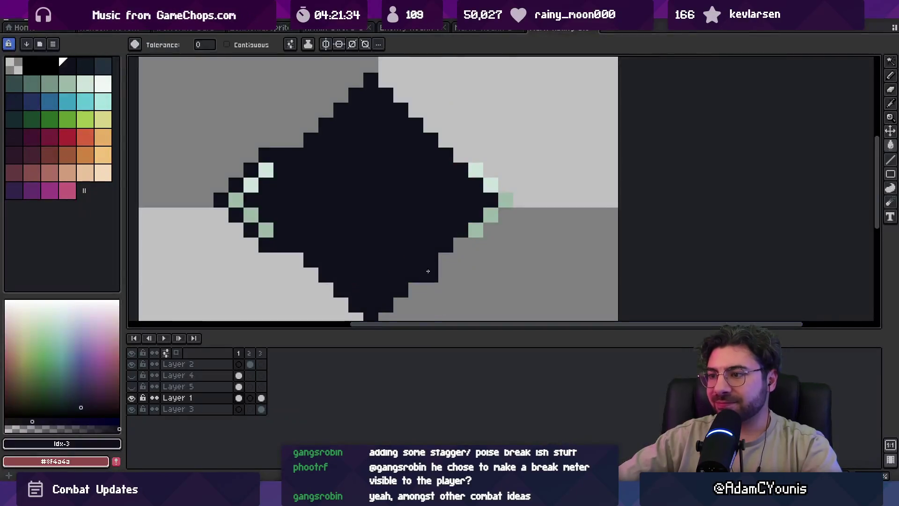
key("alt+Tab")
key("alt+Tab")
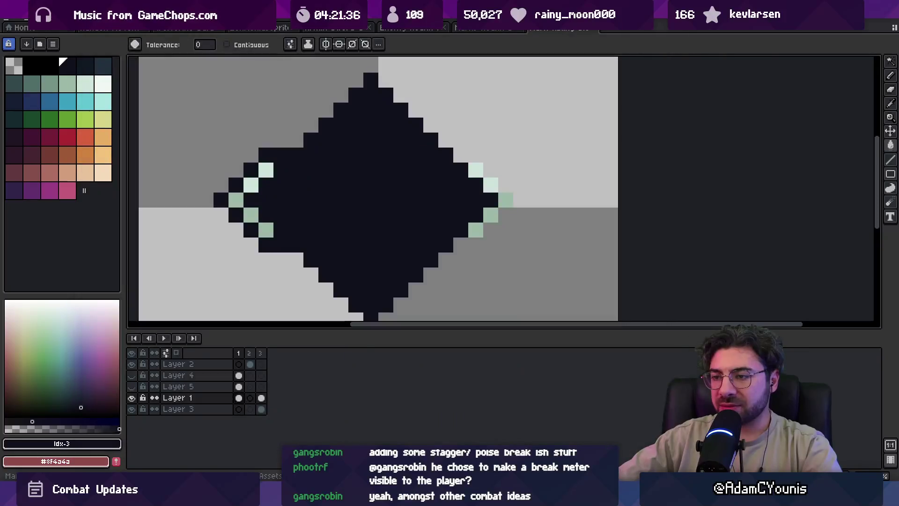
key("alt+Tab")
key("alt+Tab")
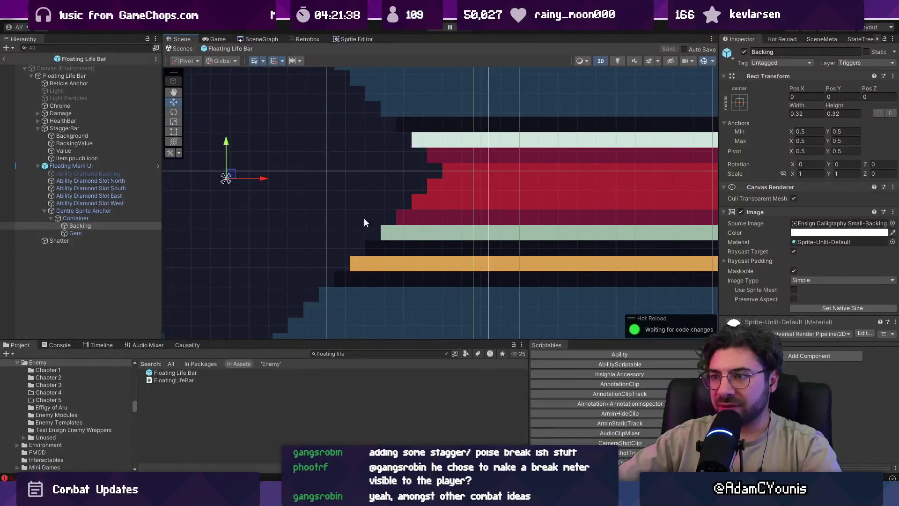
left_click(806, 233)
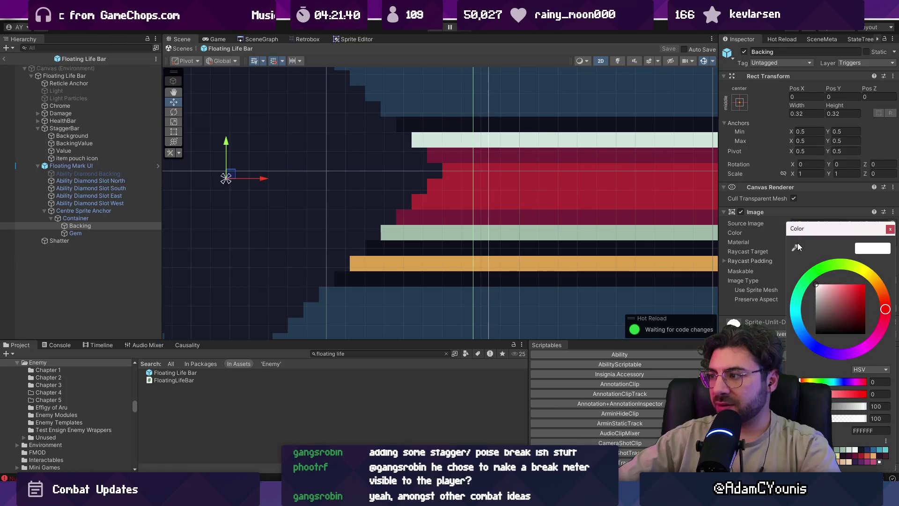
left_click(795, 247)
left_click(378, 201)
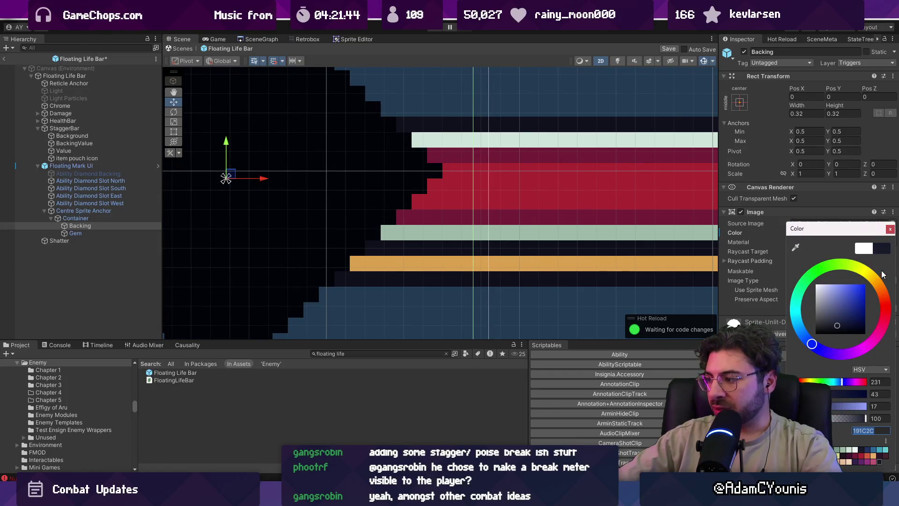
left_click(890, 230)
- Select the Floating Mark UI object in the scene
key("alt+Tab")
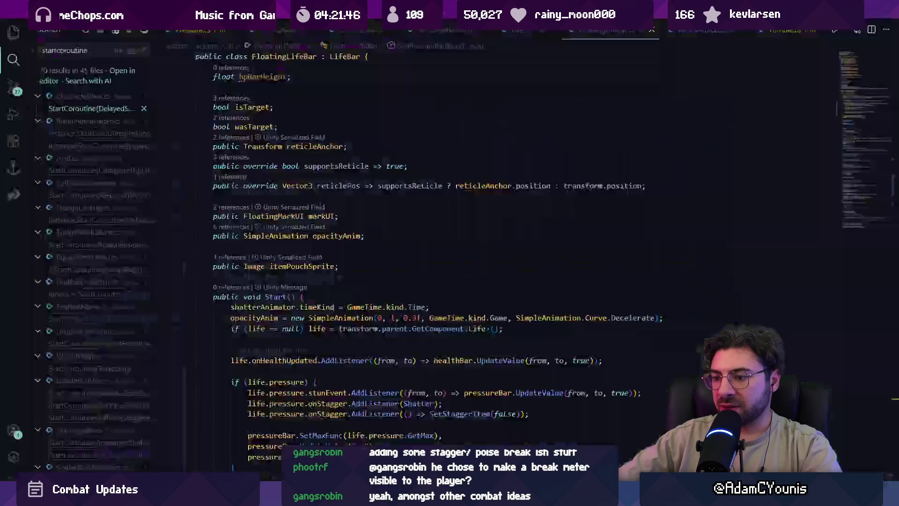
key("alt+Tab")
left_click(447, 281)
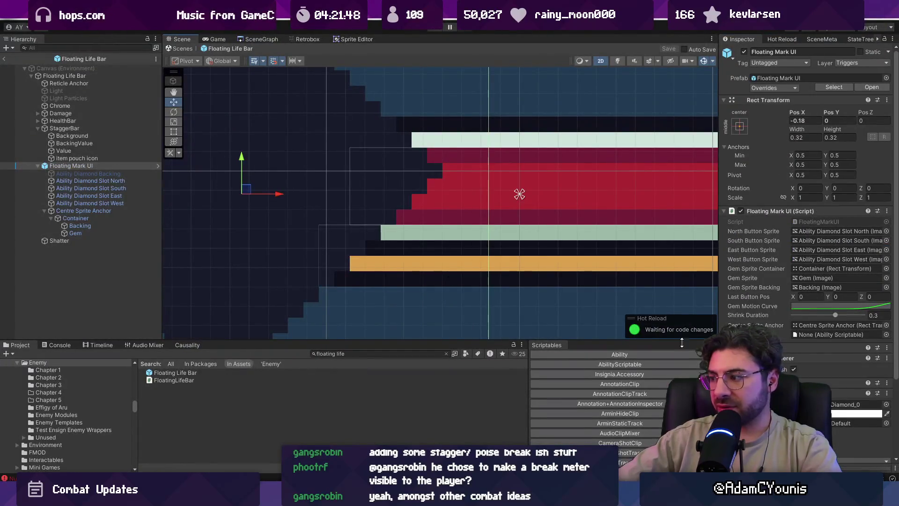
key("alt+Tab")
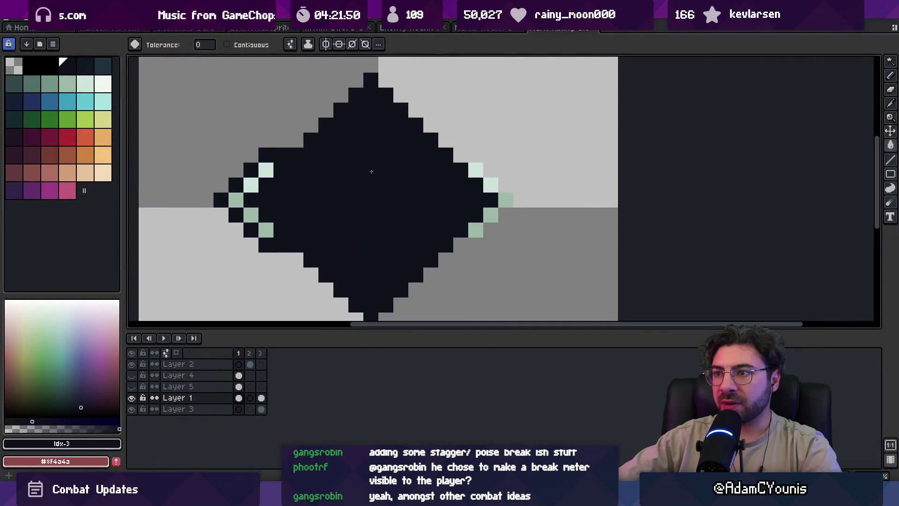
- Change palette colour index 3 to 191C2C and refill the diamond with it
left_click(96, 448)
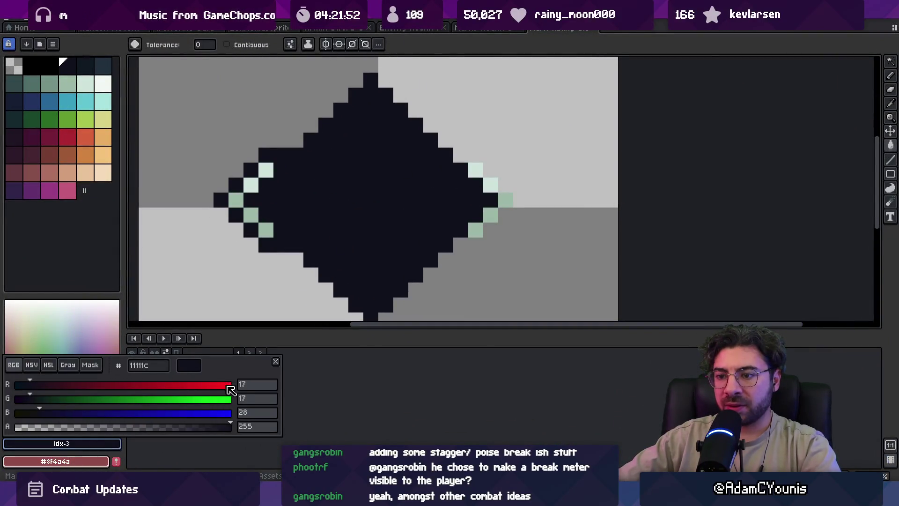
type("191C")
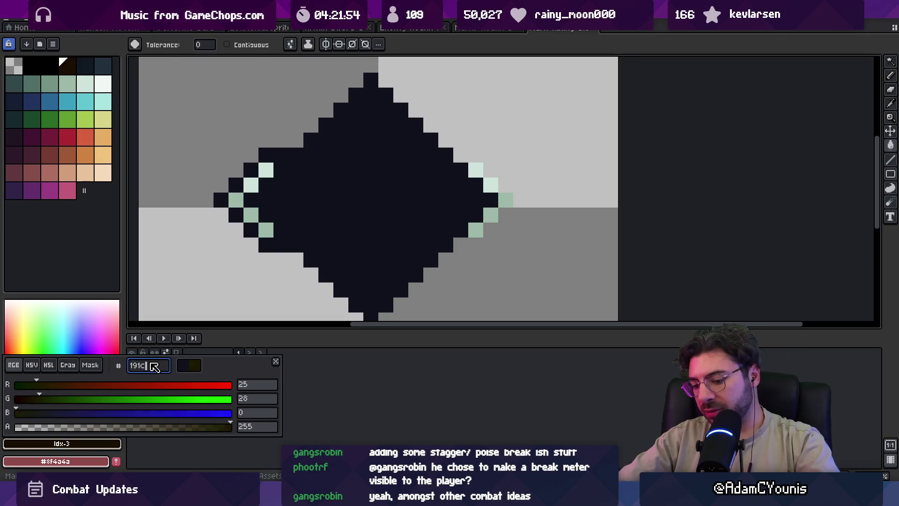
type("2C")
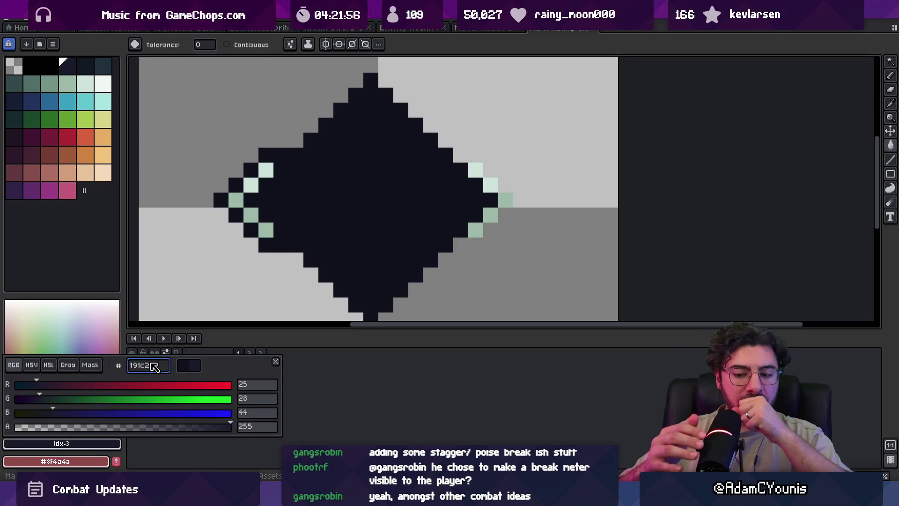
key("Return")
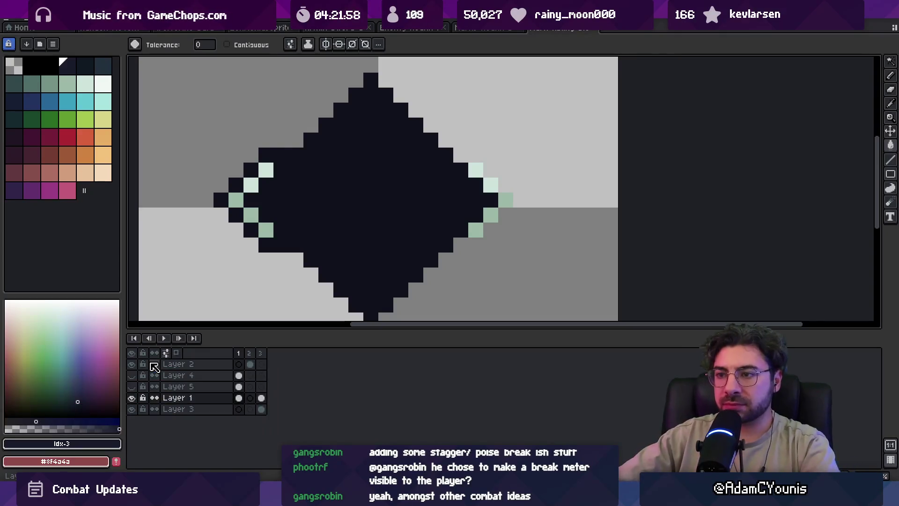
left_click(362, 228)
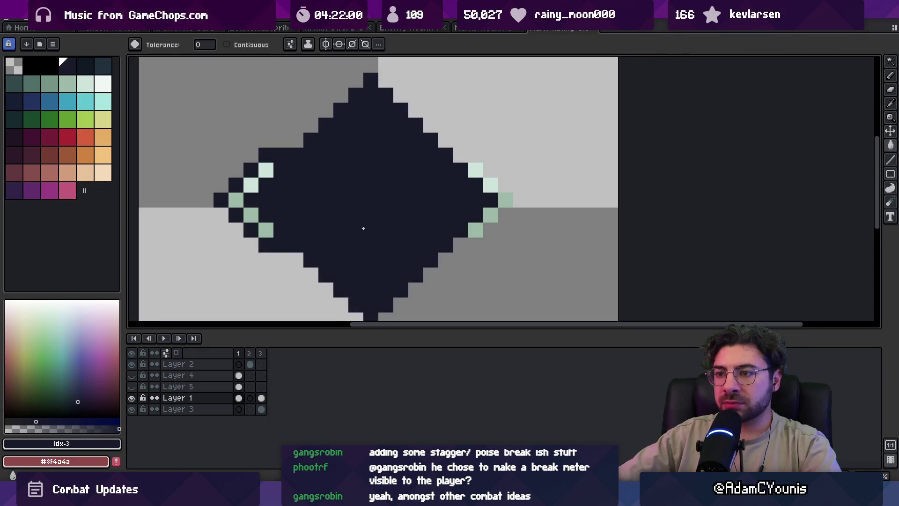
- Check the arrow frames and layers, then export the sprite sheet
left_click_drag(249, 353, 265, 354)
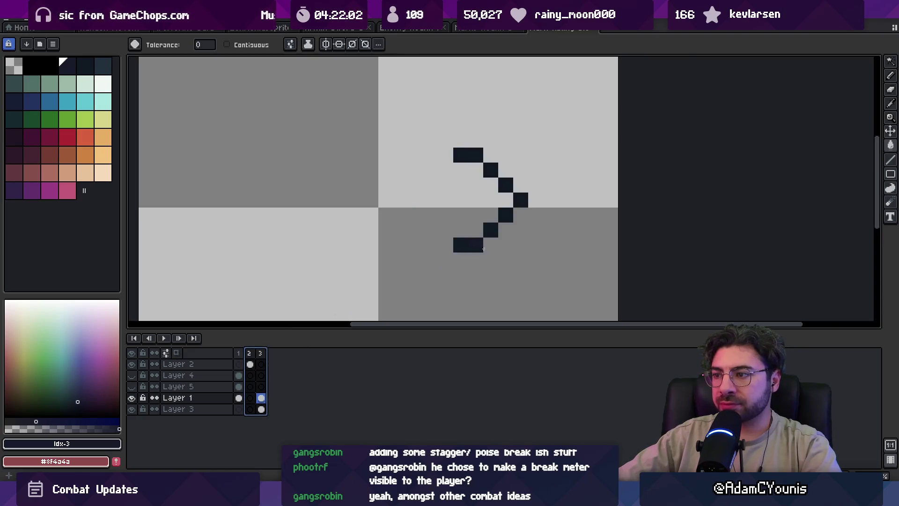
left_click(484, 249, "ctrl")
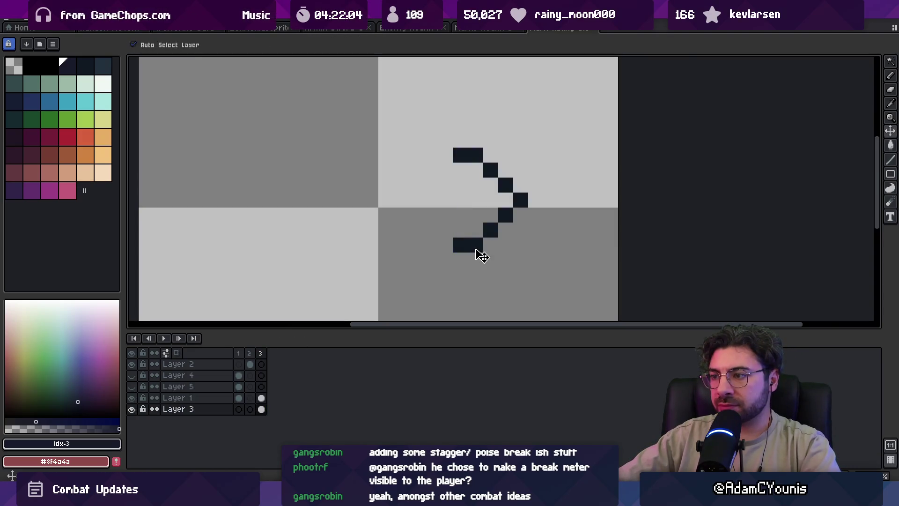
key("g")
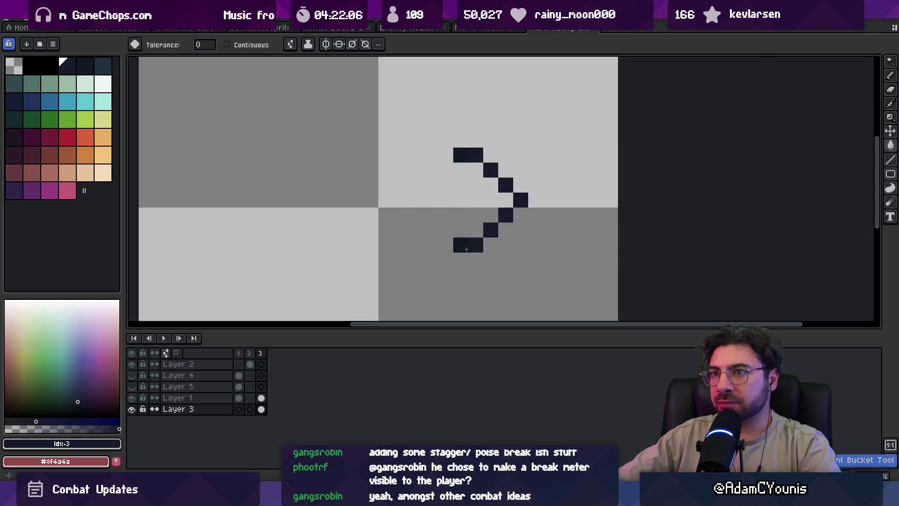
scroll(471, 249, "up", 2)
left_click(453, 256, "ctrl")
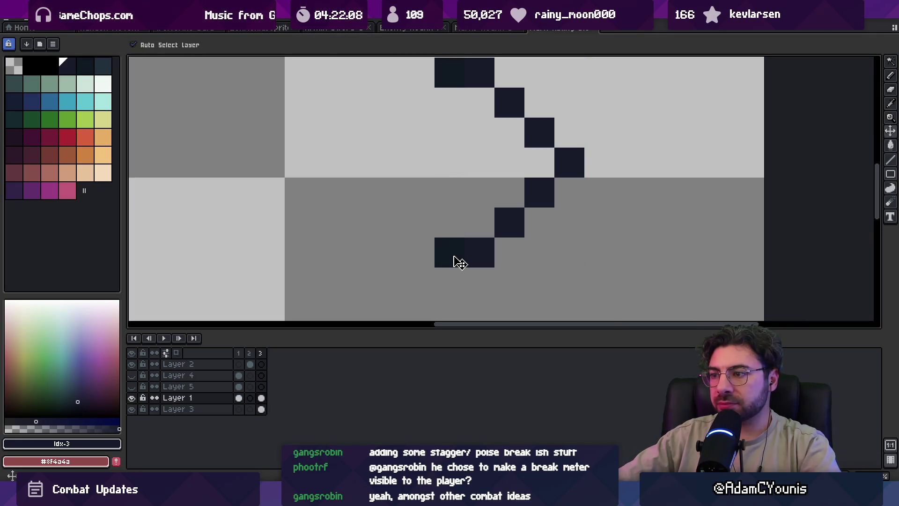
scroll(474, 287, "up", 2)
left_click_drag(474, 287, 471, 296)
left_click(487, 197, "ctrl")
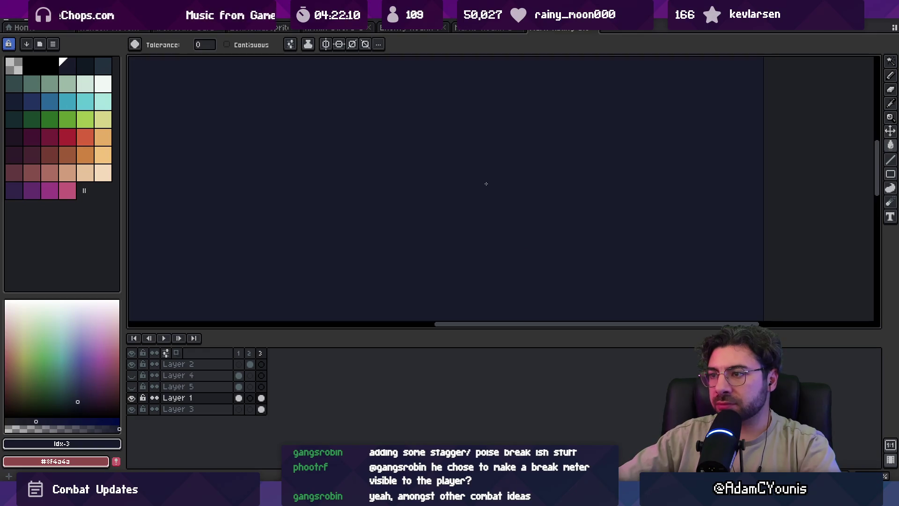
scroll(488, 204, "down", 1)
scroll(489, 204, "down", 4)
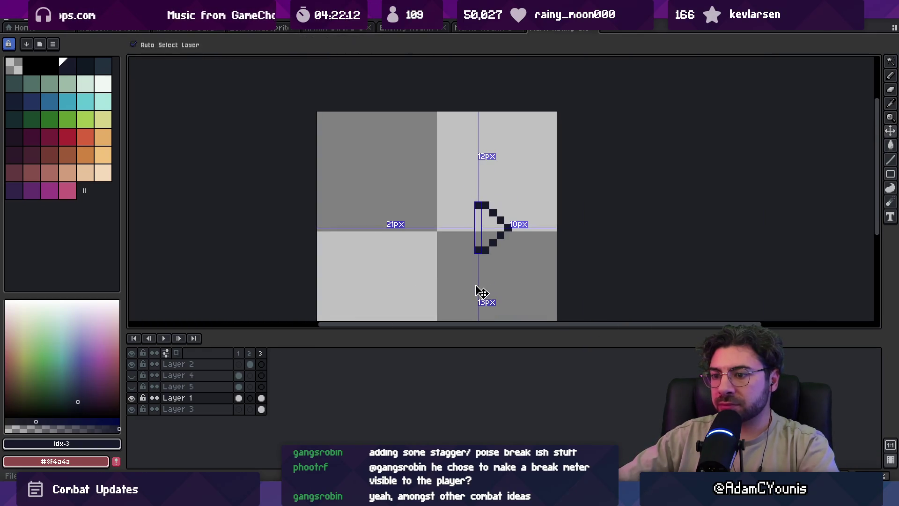
key("ctrl+e")
key("Return")
- In the bar sprite document, change the dark palette colour to 191c3c
left_click(485, 27)
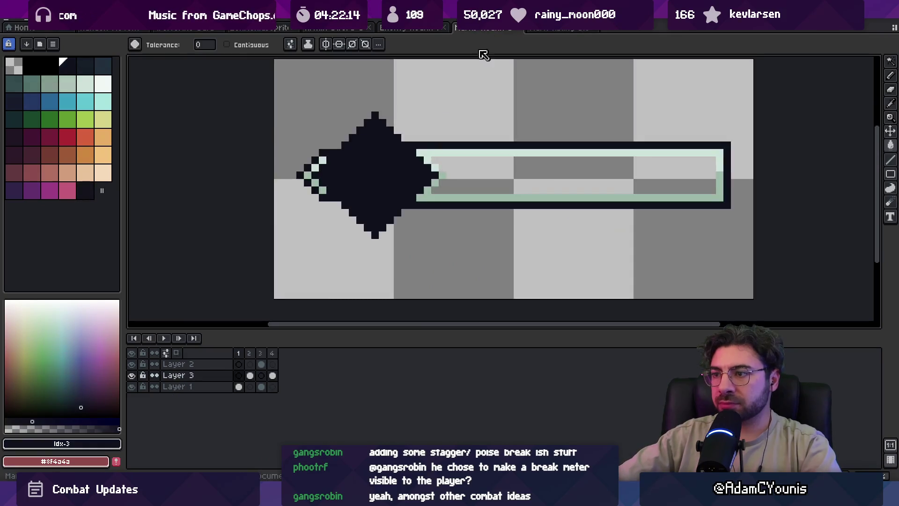
scroll(397, 187, "up", 2)
left_click(87, 443)
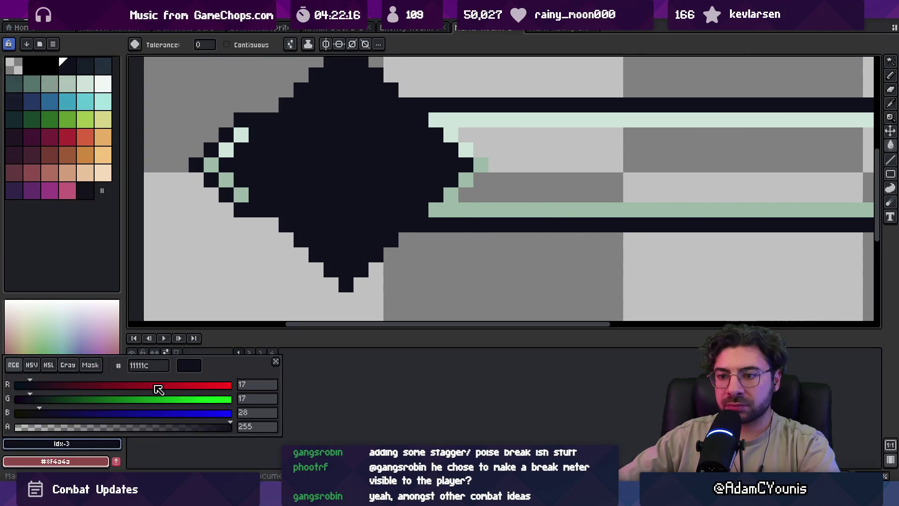
type("191")
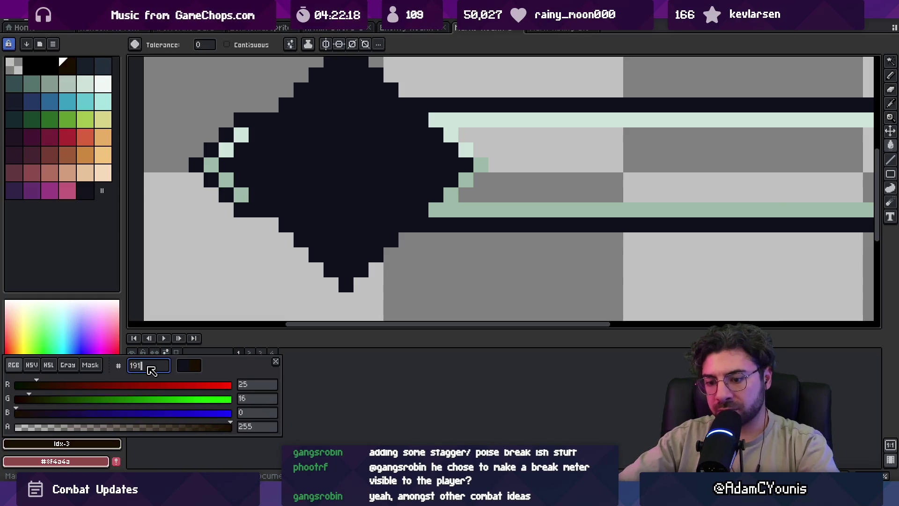
type("c3c")
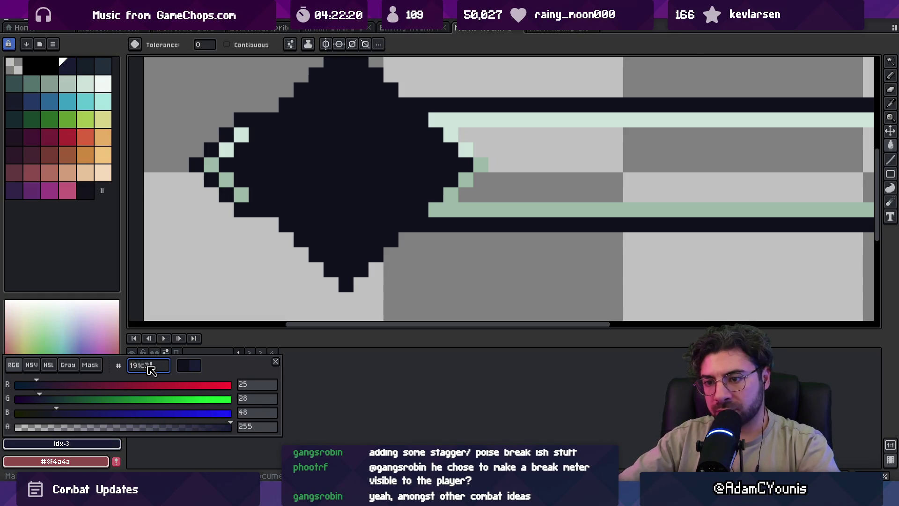
key("Return")
key("alt+Tab")
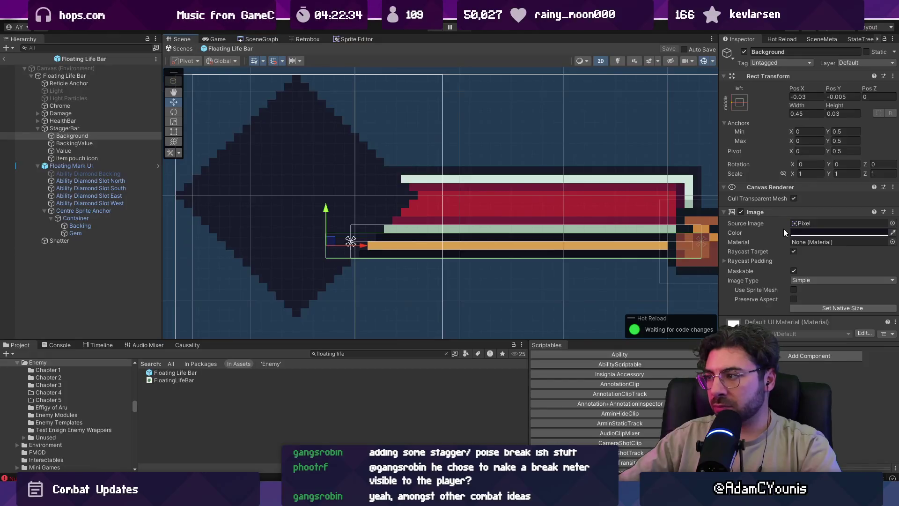
- Set the StaggerBar Background Image colour to hex 191c2c
left_click(824, 233)
left_click(869, 424)
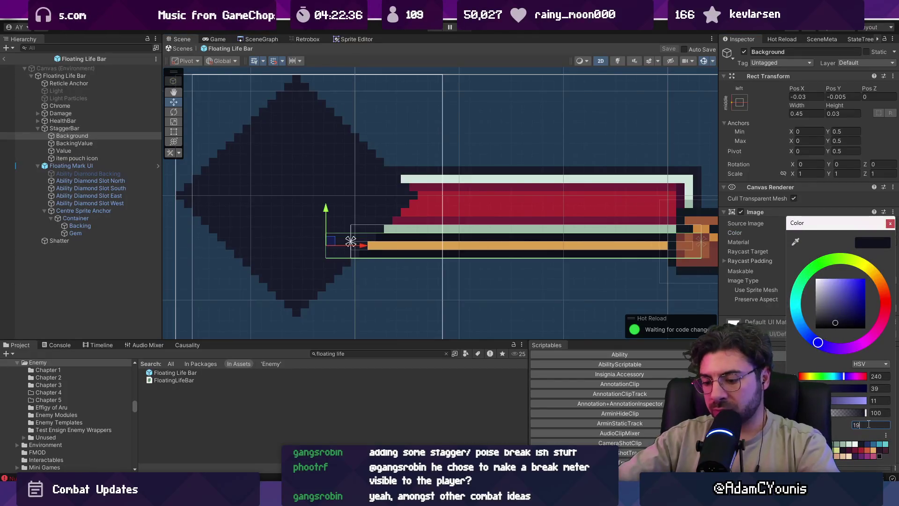
type("191c2c")
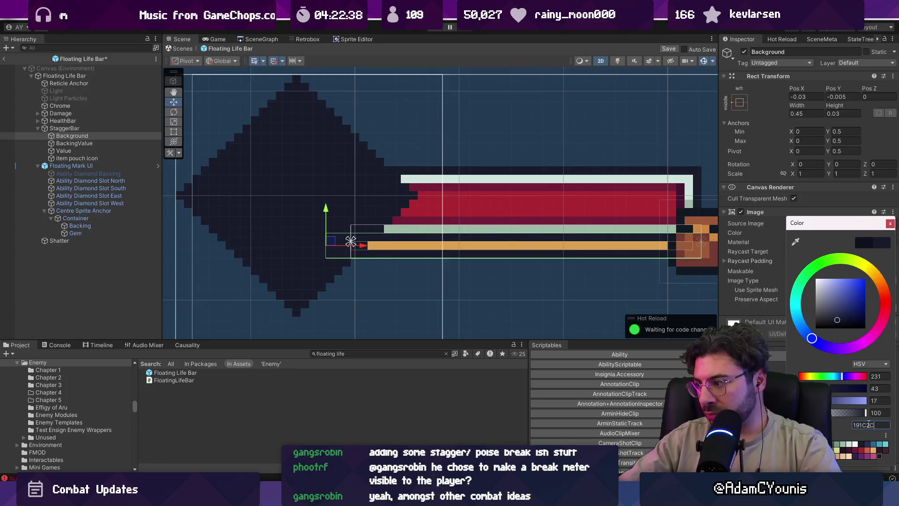
left_click(890, 224)
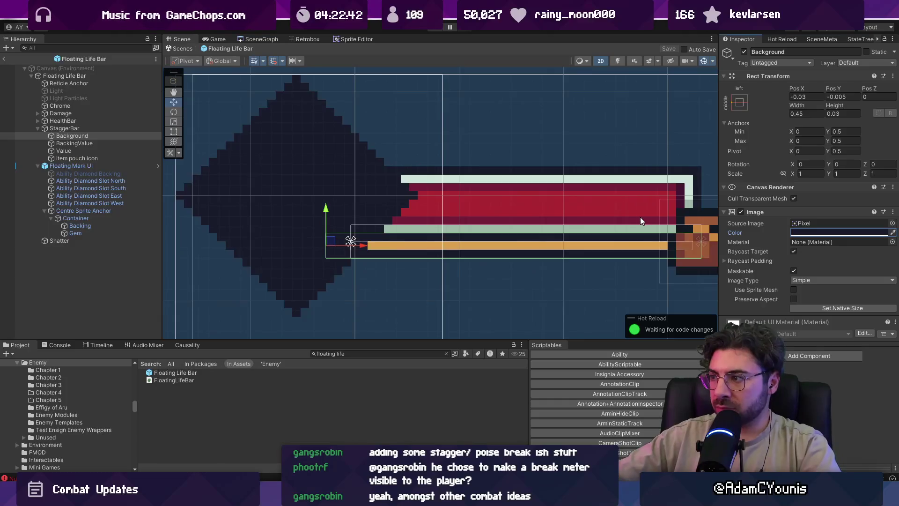
- Leave prefab mode back to the Demo Dungeon Exit scene and start Play mode
scroll(487, 210, "up", 6)
left_click(559, 219)
scroll(555, 217, "down", 4)
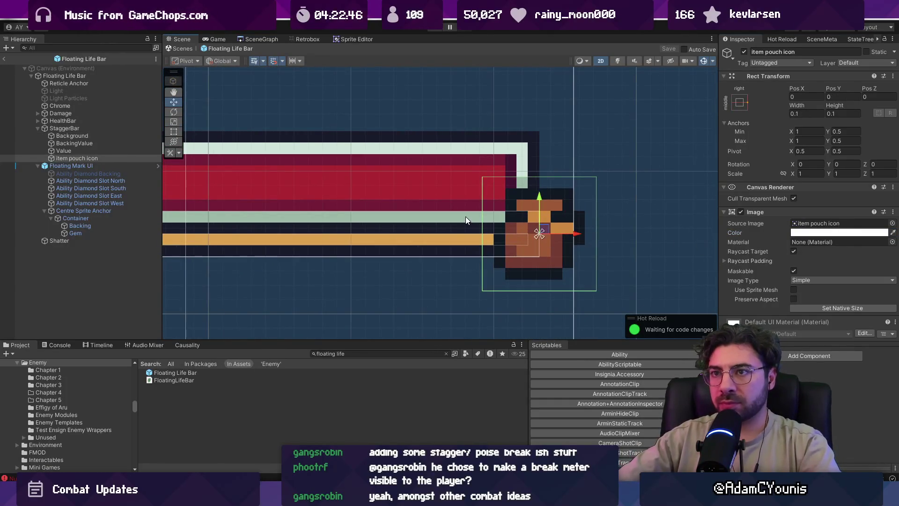
left_click(180, 48)
key("ctrl+p")
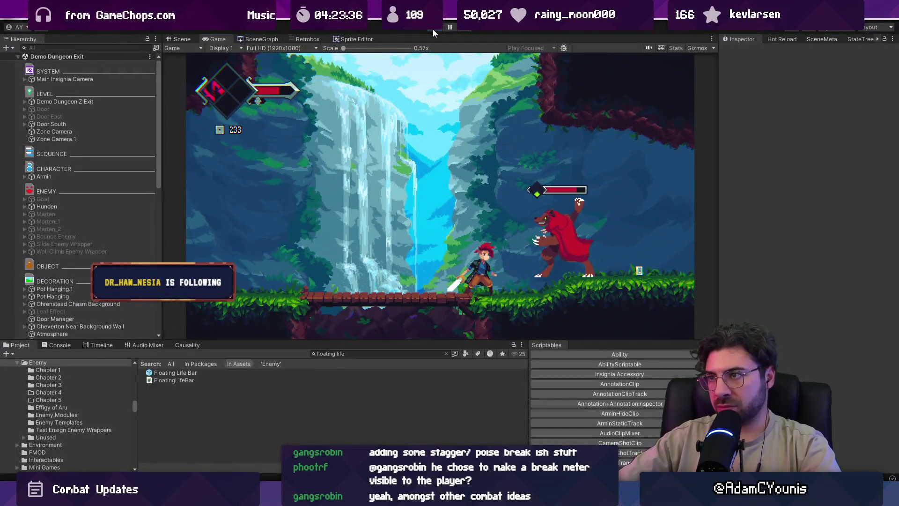
- Restart the playtest against the Hunden bear twice, stopping after the player dies
left_click(433, 29)
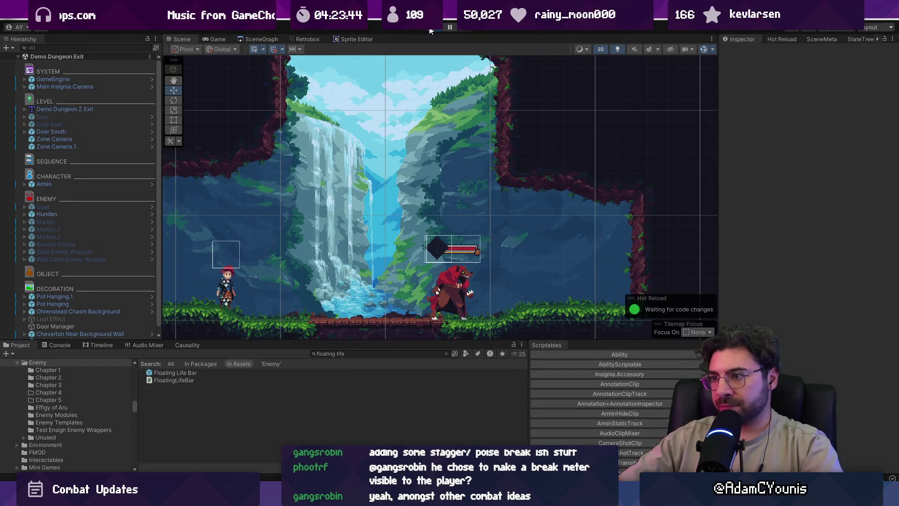
left_click(431, 31)
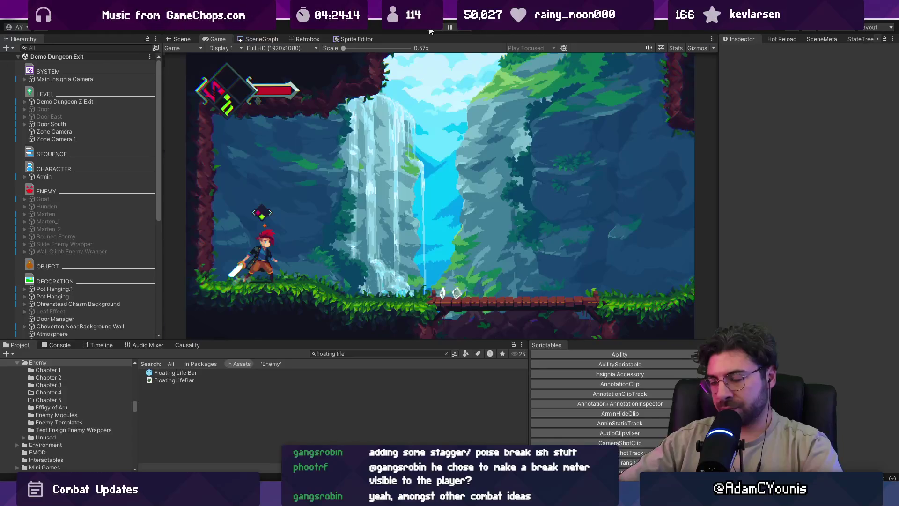
left_click(431, 29)
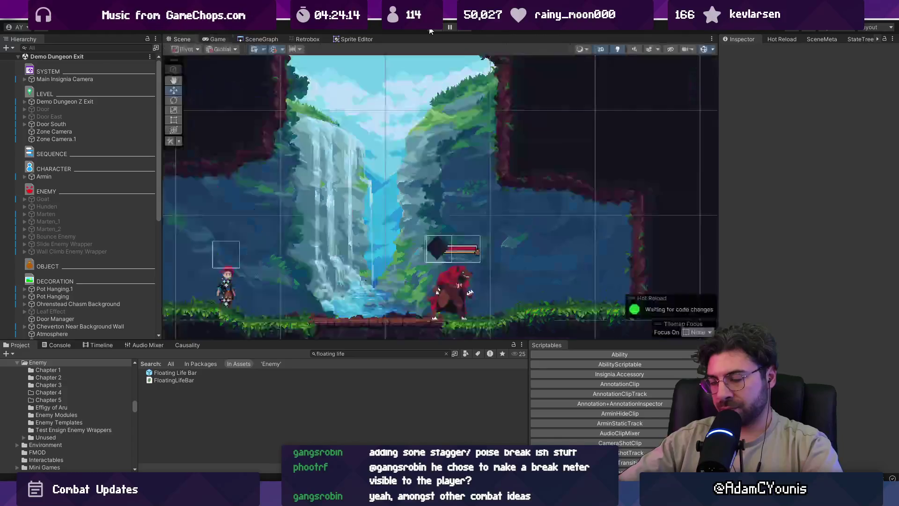
key("ctrl+p")
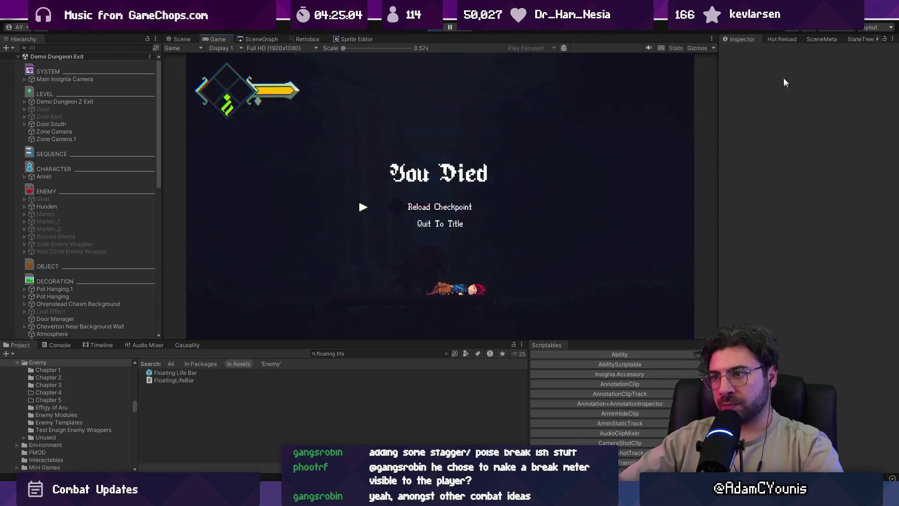
key("ctrl+p")
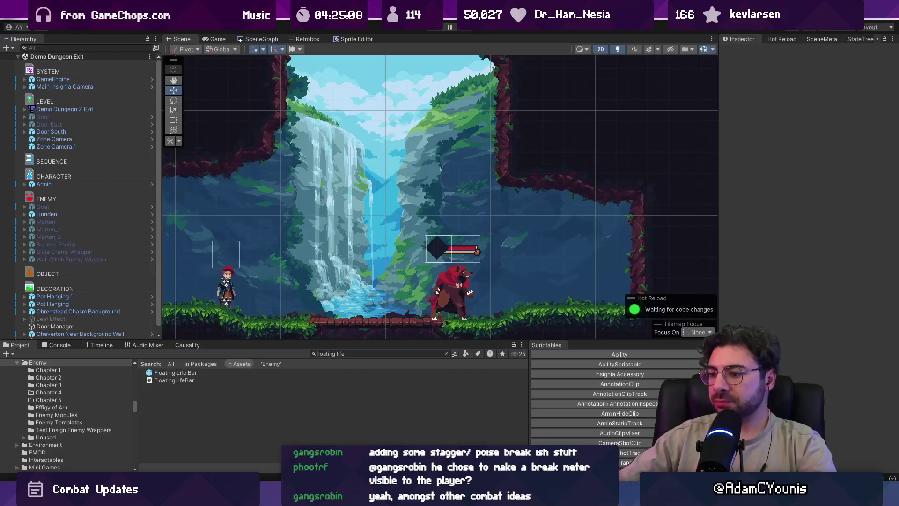
- Skim the Figma pressure and stun notes, then drag Unity's Scene splitter down for a taller view
key("alt+Tab")
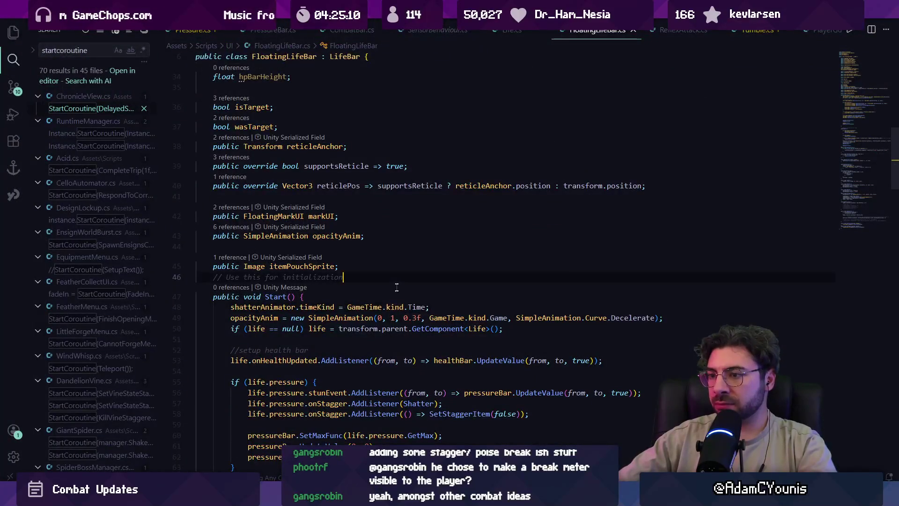
key("ctrl+shift+Return")
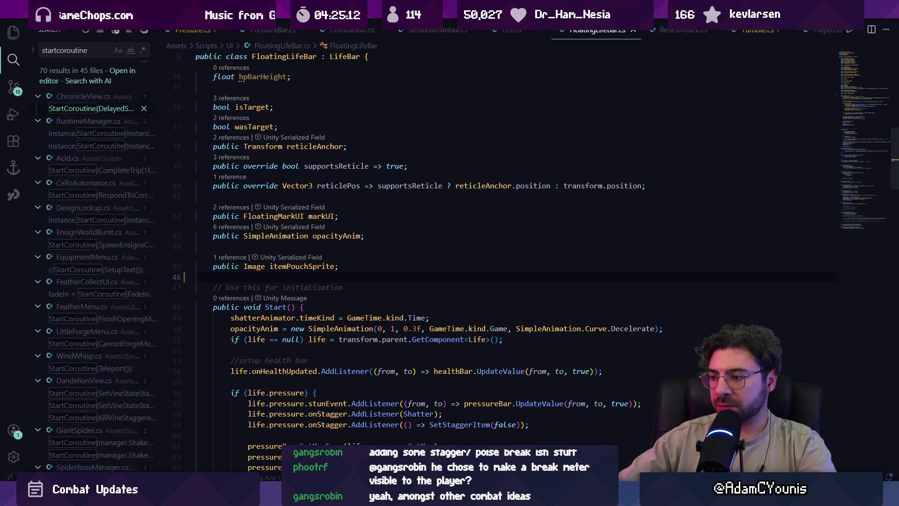
key("alt+Tab")
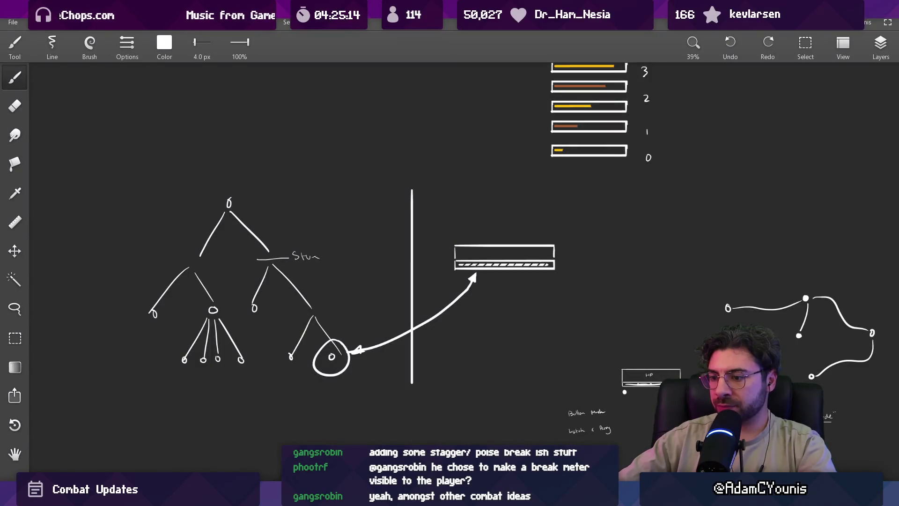
mouse_move(316, 497)
left_click(316, 447)
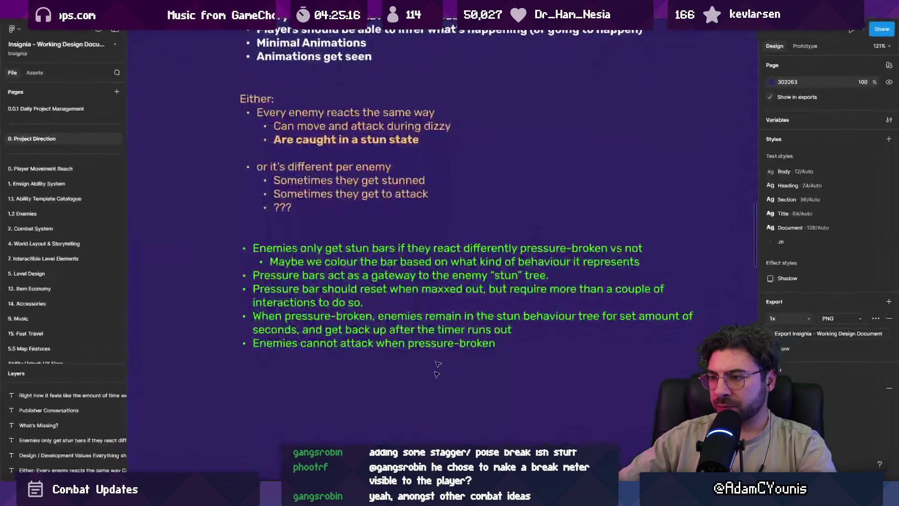
scroll(380, 243, "up", 3)
scroll(380, 243, "down", 2)
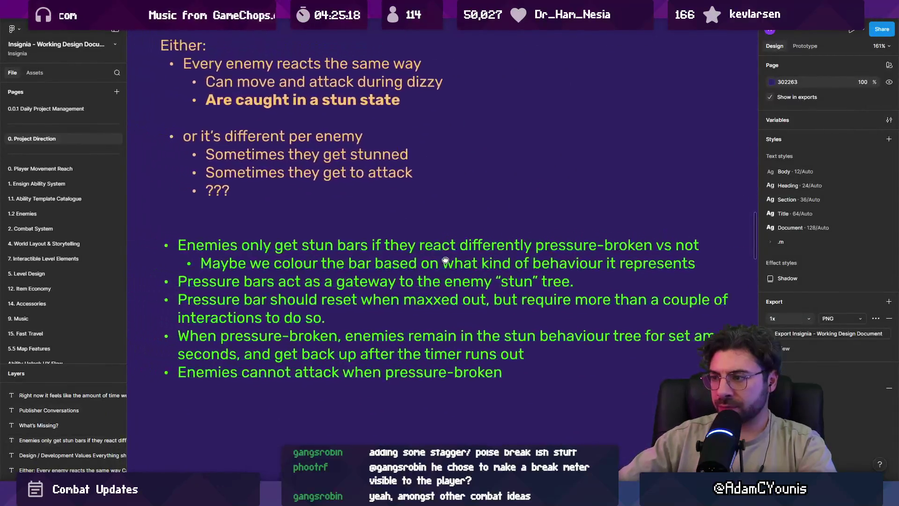
key("alt+Tab")
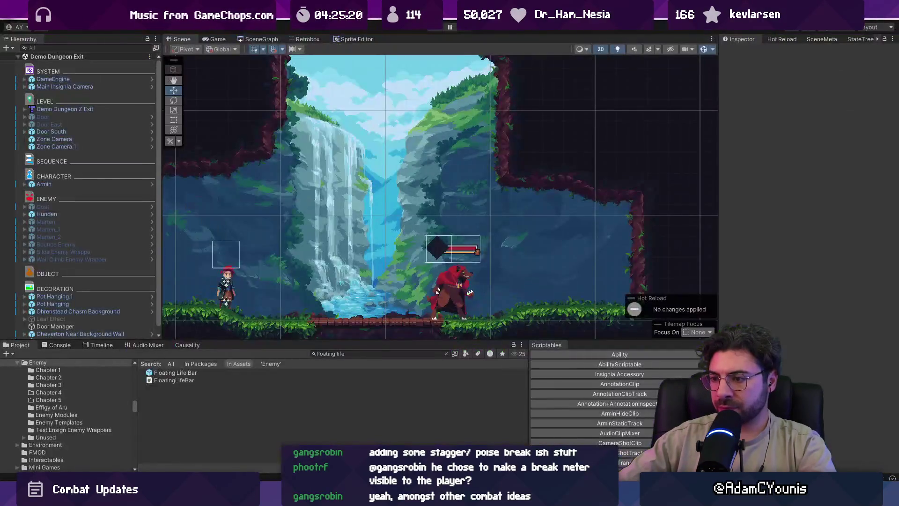
left_click_drag(383, 341, 382, 361)
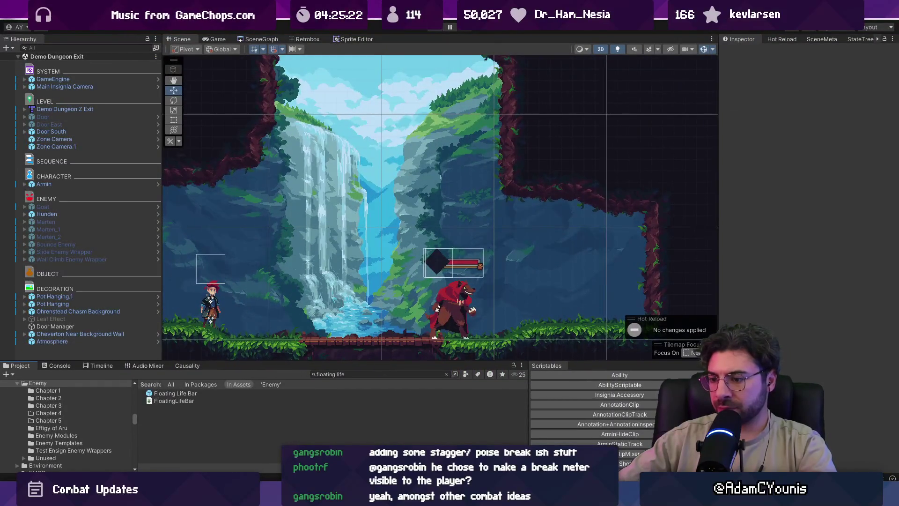
- Search FloatingLifeBar.cs for 'max', then jump to life.pressure's definition in Life.cs
key("alt+Tab")
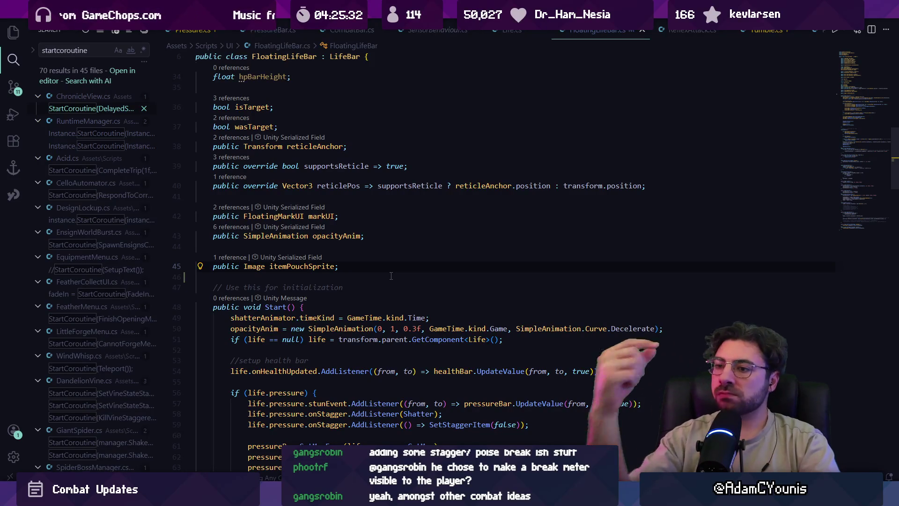
key("ctrl+f")
type("max")
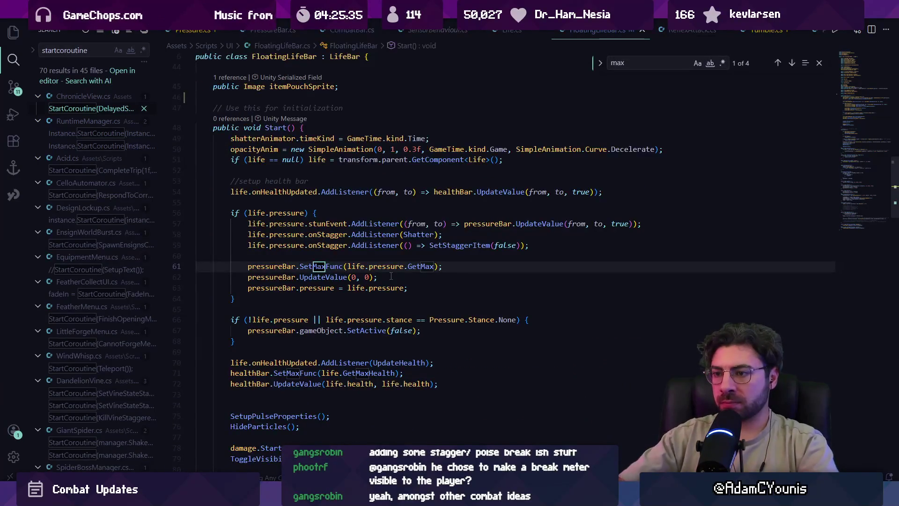
key("Return")
key("shift+Return")
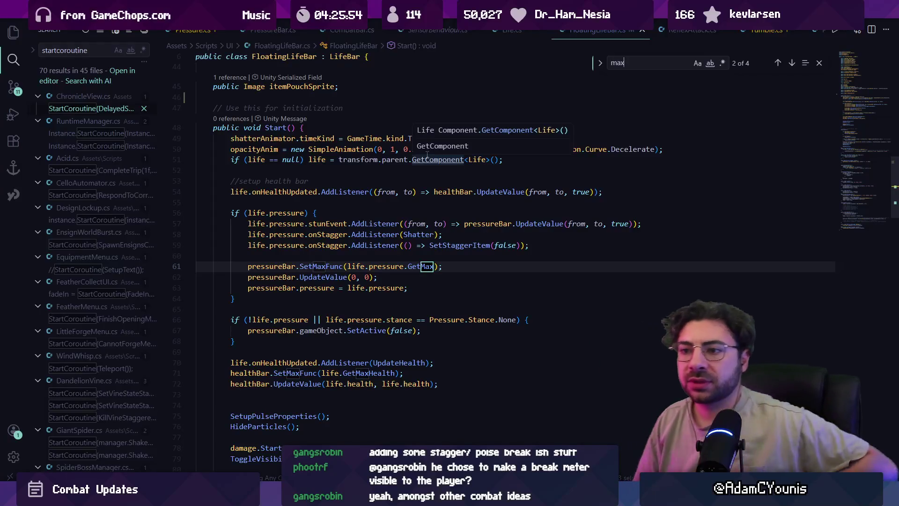
left_click(287, 213, "ctrl")
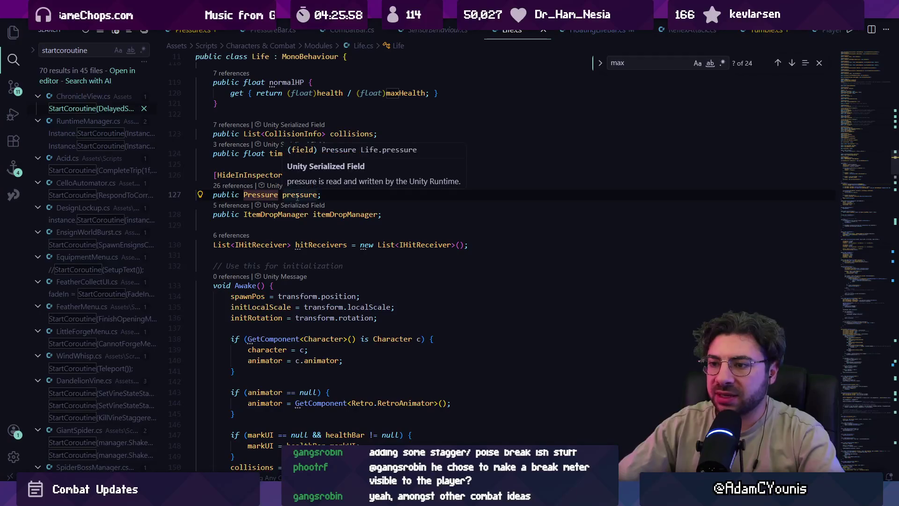
- Find the GetComponentInChildren call in Life.cs with a 'getcomponentin' search
left_click(343, 206)
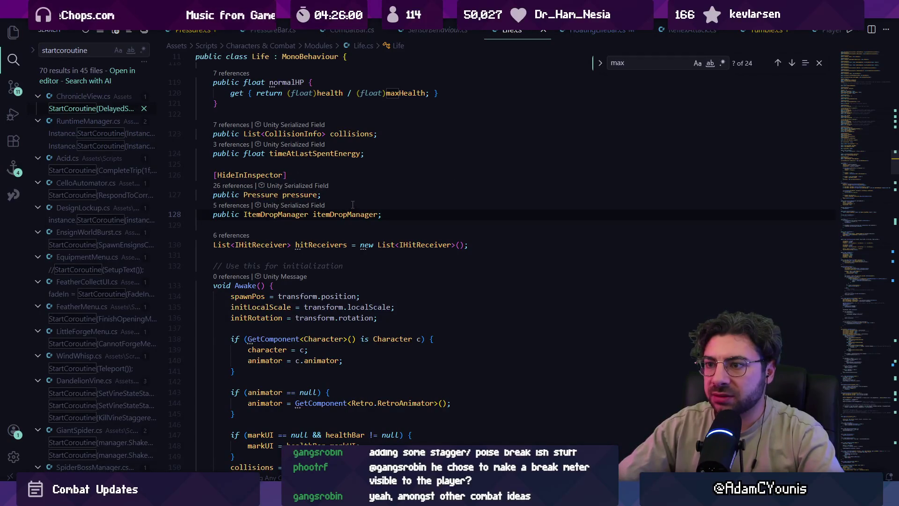
scroll(333, 269, "down", 1)
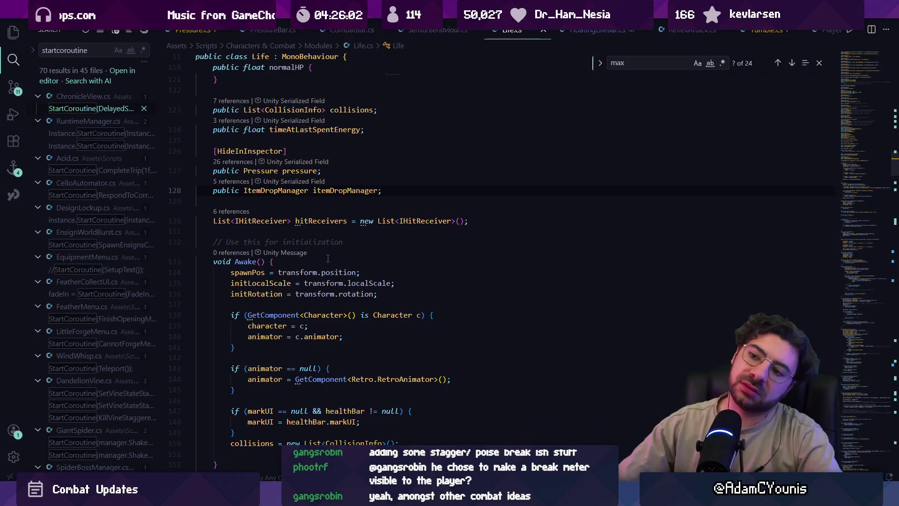
key("ctrl+p")
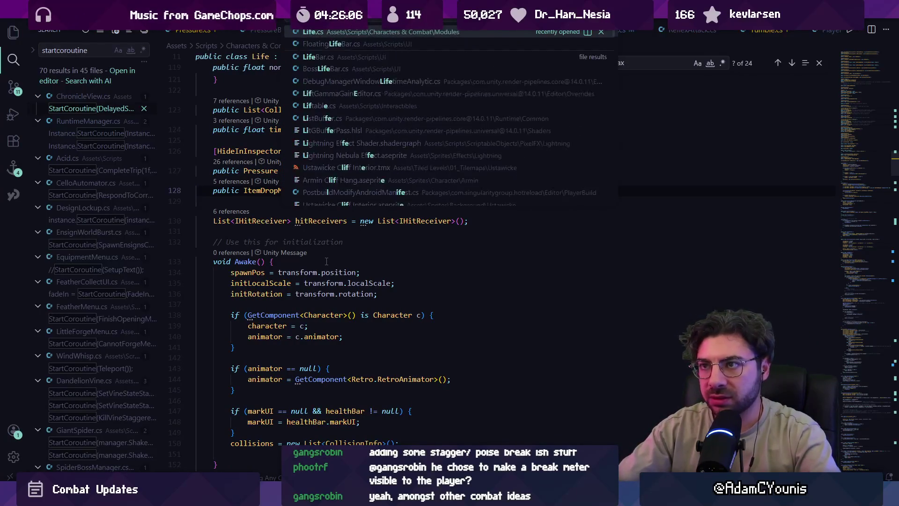
key("Escape")
key("Escape")
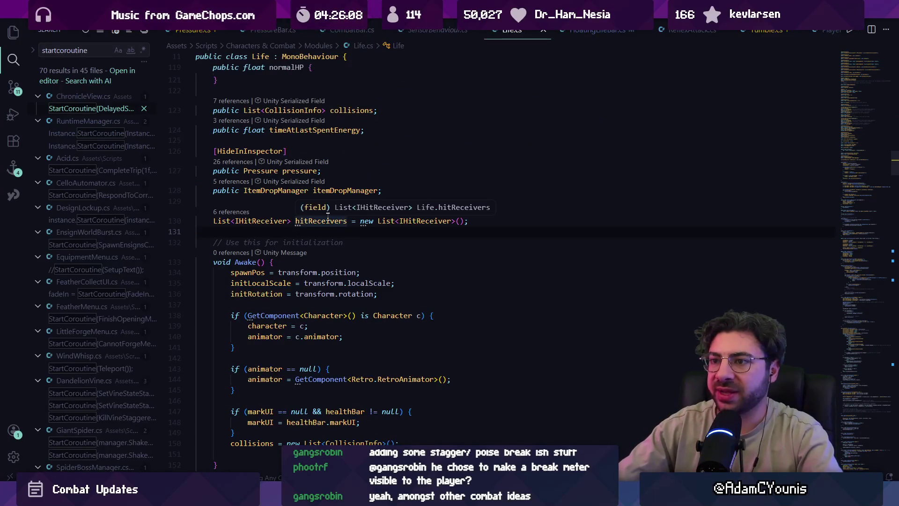
key("ctrl+f")
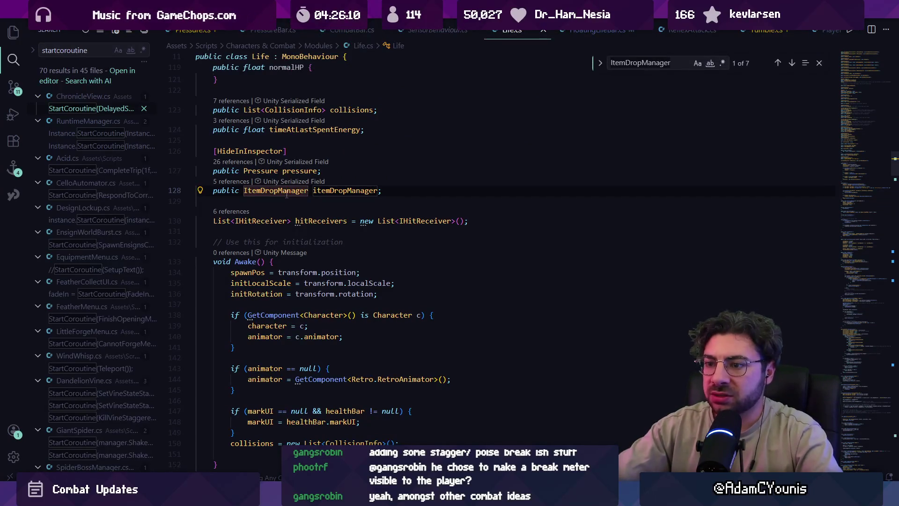
key("BackSpace")
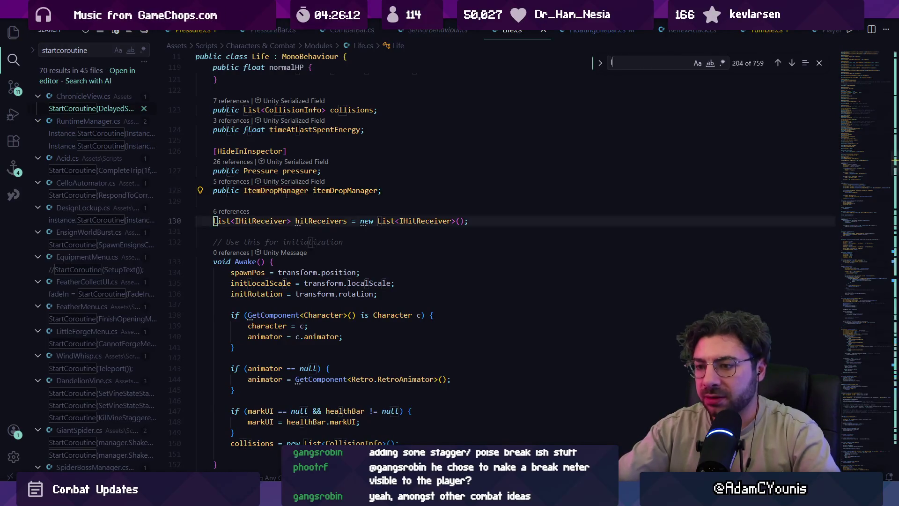
scroll(286, 194, "up", 2)
type("getcomponentinchildren")
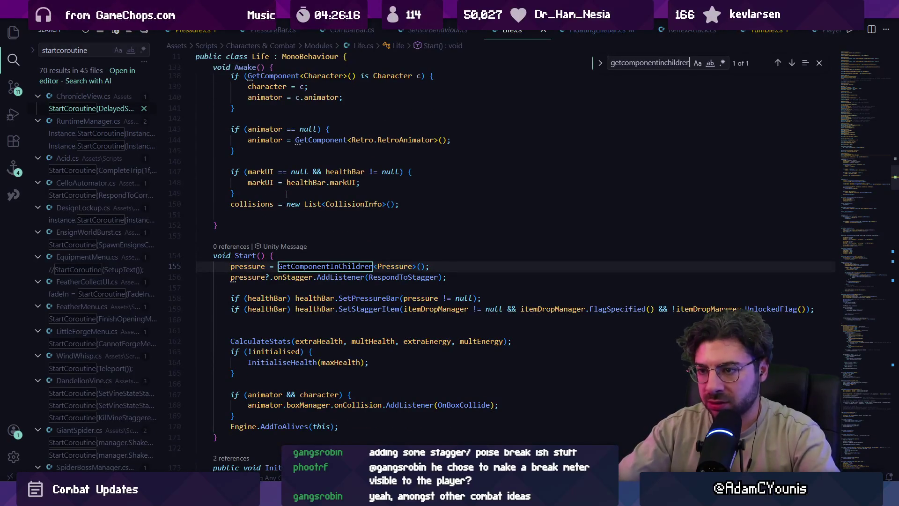
key("Escape")
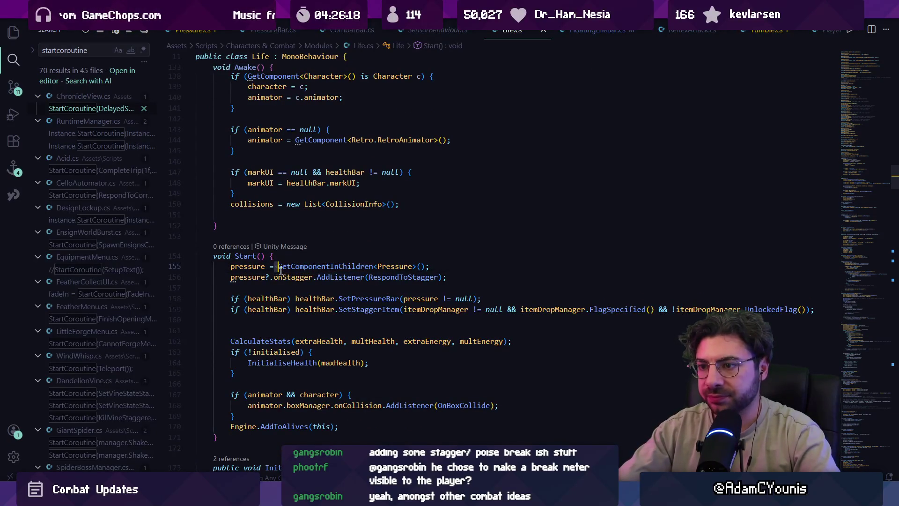
- Inspect GetComponentInChildren's definition, navigate back, and open Pressure.cs
left_click(358, 266)
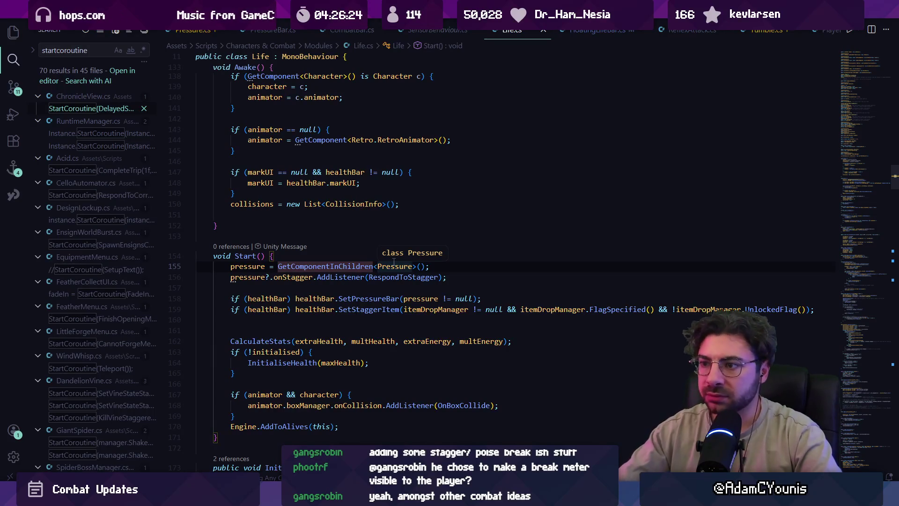
left_click(388, 266)
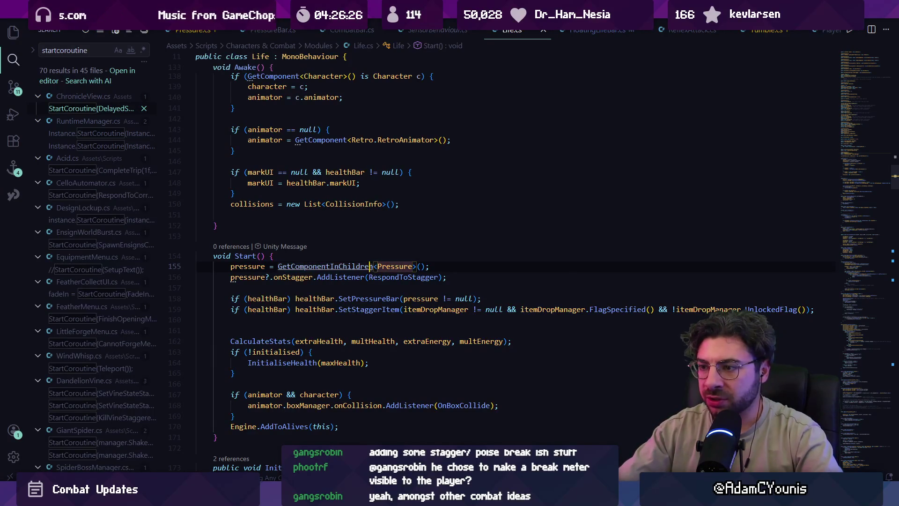
left_click(370, 268, "ctrl")
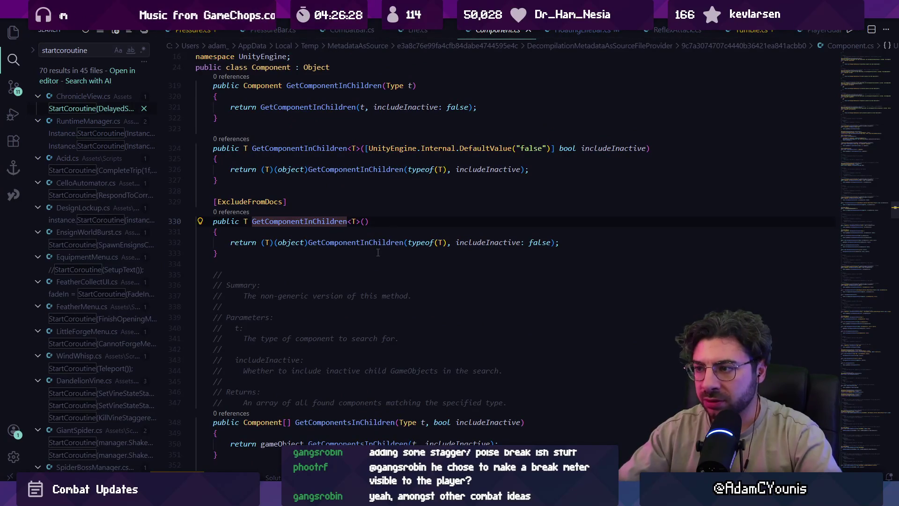
key("alt+Left")
key("alt+Left")
key("alt+Left")
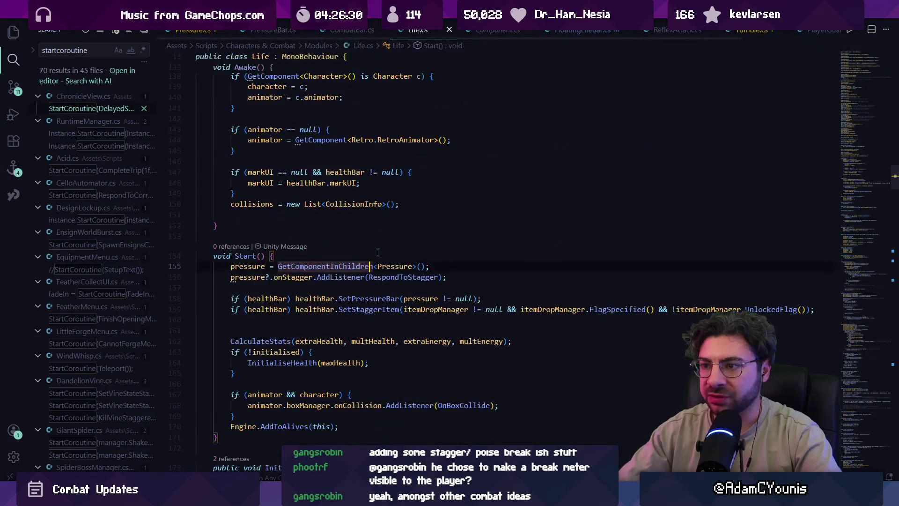
key("alt+Left")
key("alt+Left")
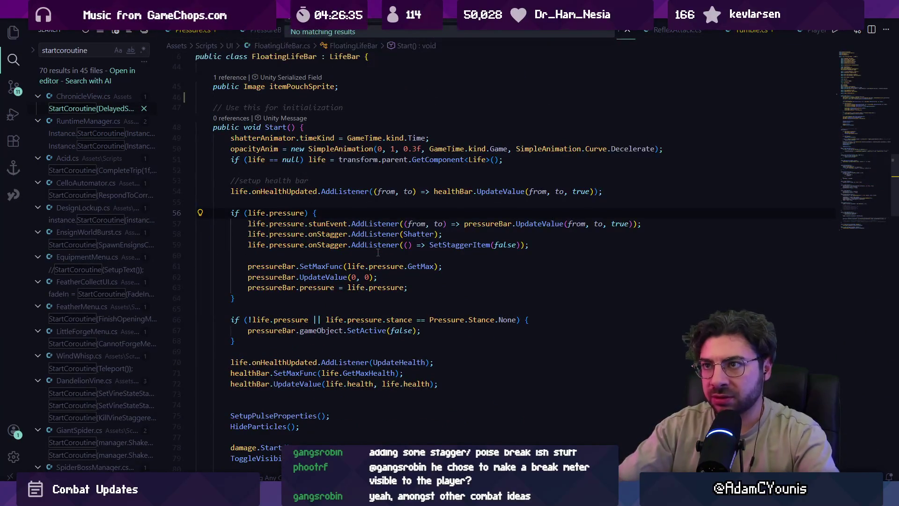
type("pressure")
key("Return")
scroll(377, 252, "down", 5)
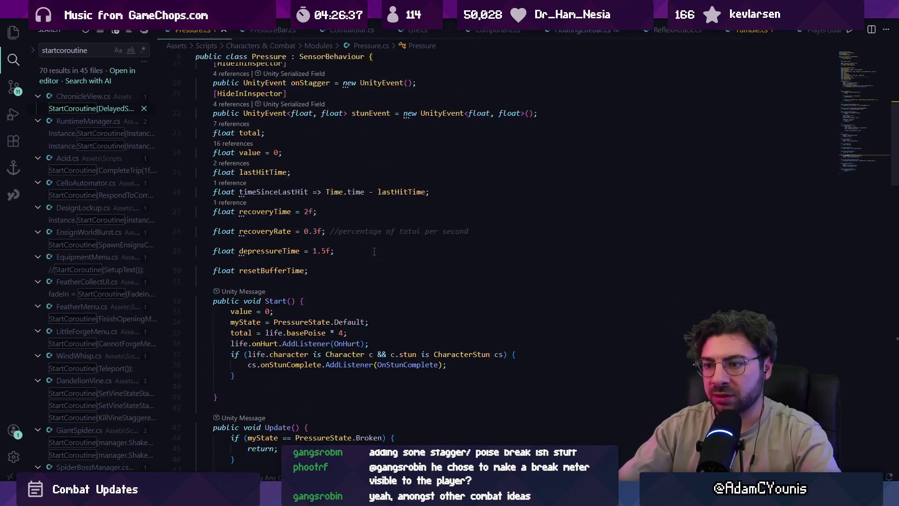
- Add an Awake method to Pressure.cs that sets enabled = false when stance is Stance.None, fixing the name typo
scroll(317, 298, "down", 2)
scroll(337, 297, "up", 3)
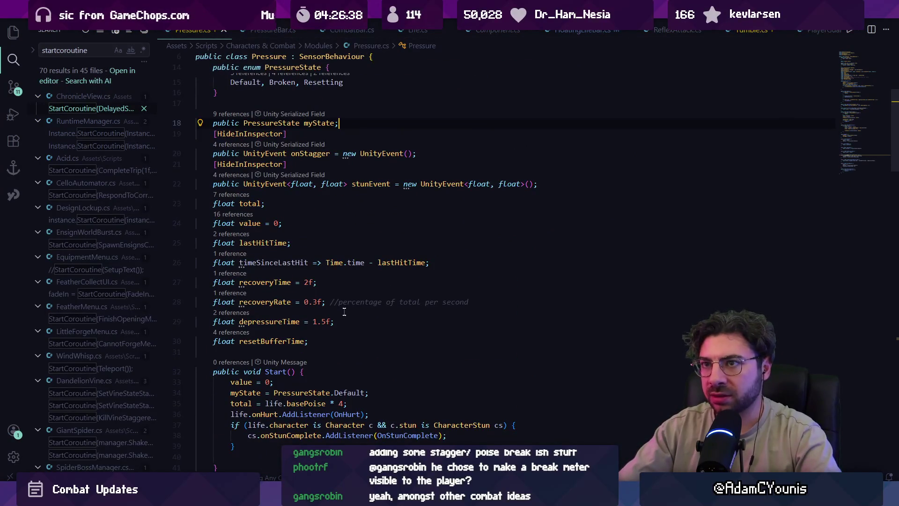
key("Return")
key("Return")
type("public v")
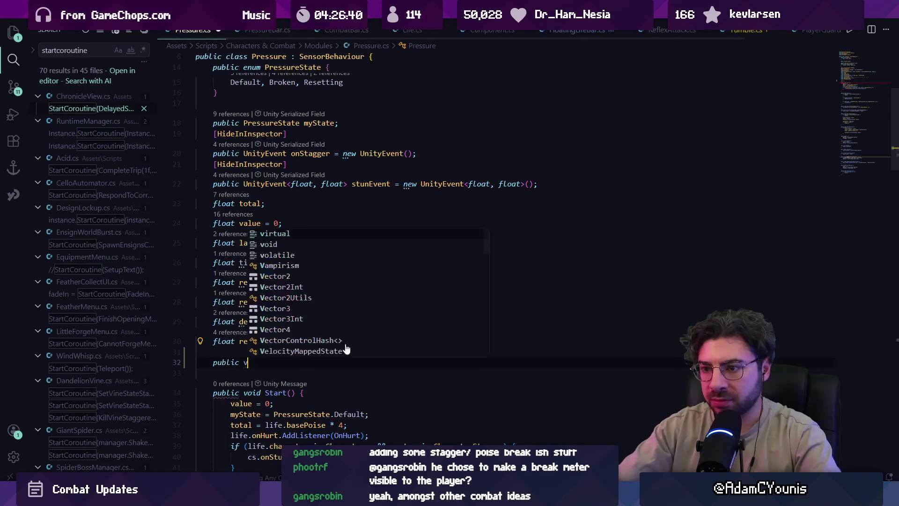
type("oid Awawke() {")
key("Return")
type("i")
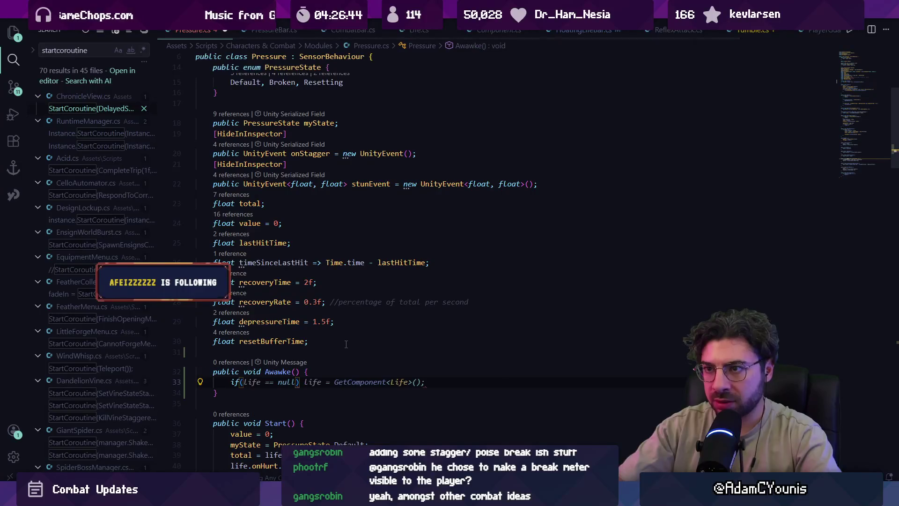
type("st")
key("Tab")
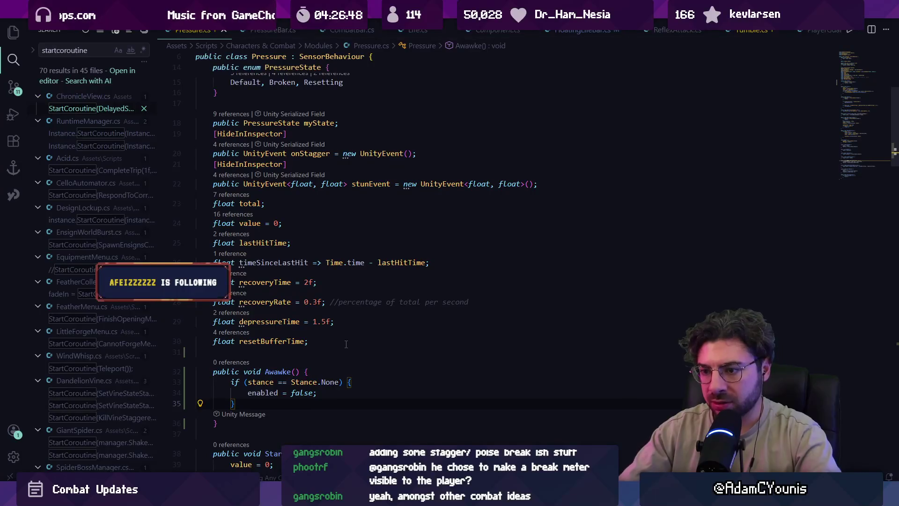
left_click(290, 371)
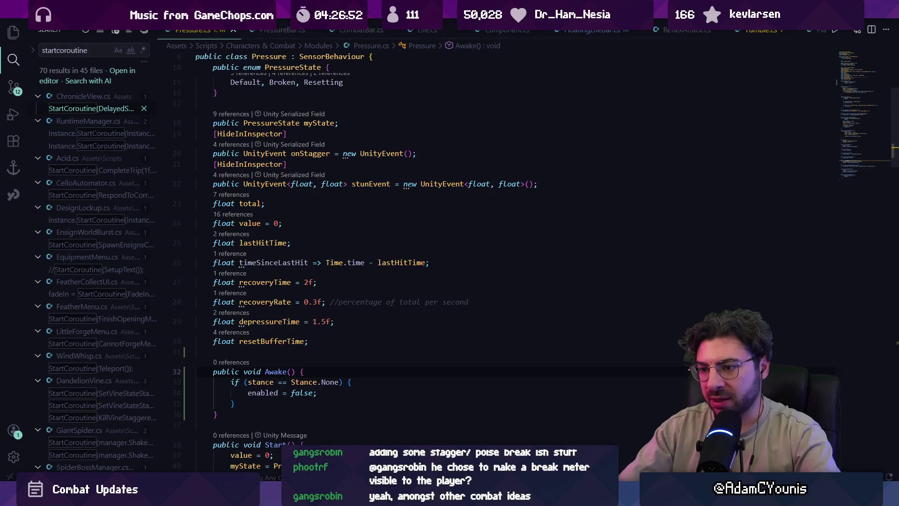
key("alt+Tab")
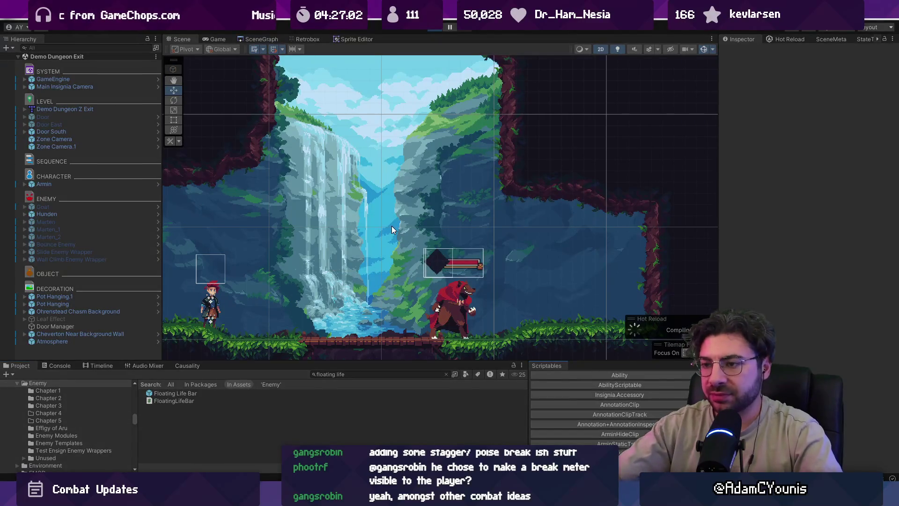
- Play the scene to test Hunden's health and pressure bar, then pause it
key("ctrl+p")
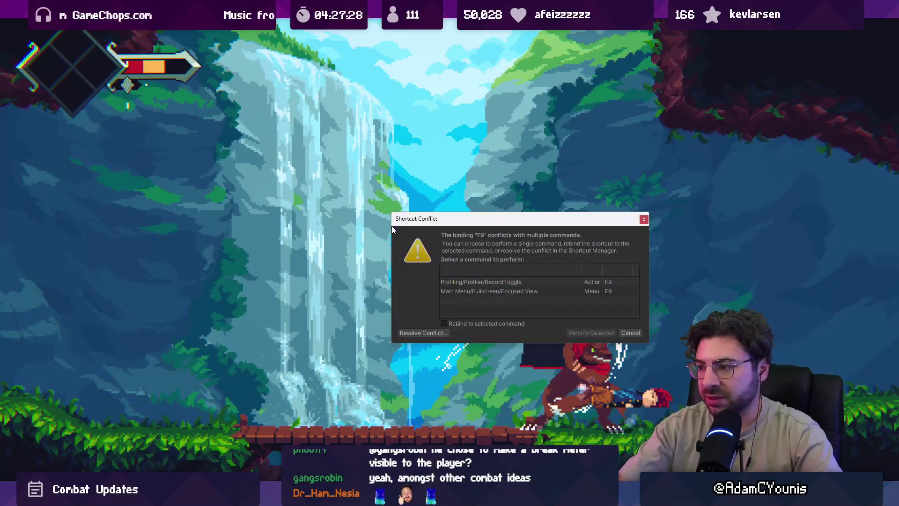
key("ctrl+shift+p")
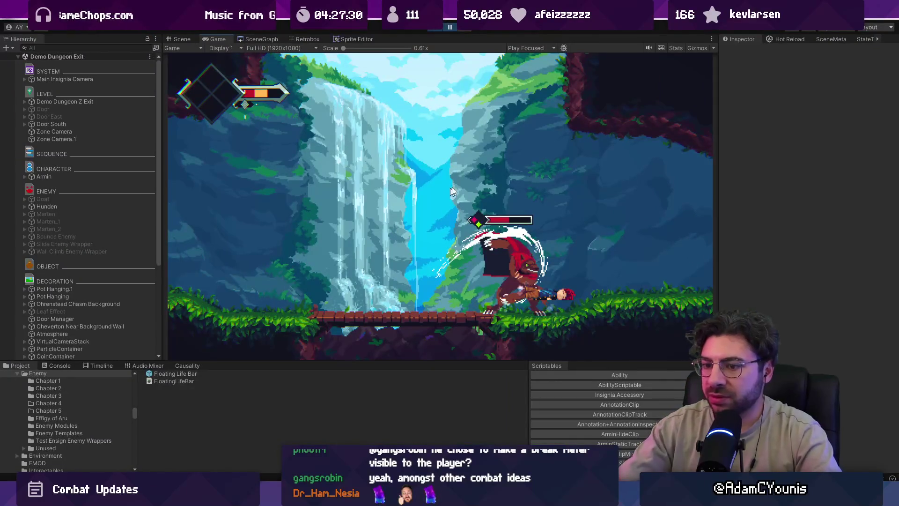
left_click(398, 374)
- Search 'hunden grab', open Hunden Basic Grab in Retrobox and remove damage from the frame 5 grab hitbox
type("hunb")
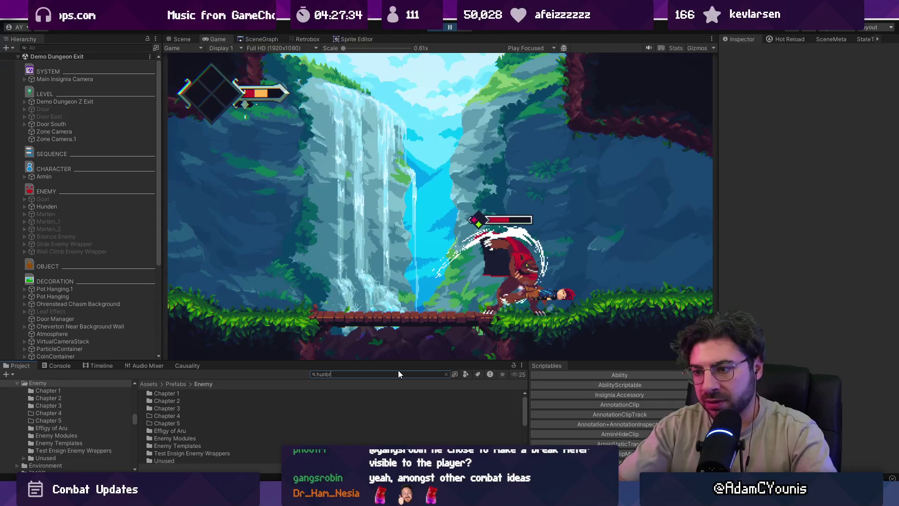
key("BackSpace")
type("dn")
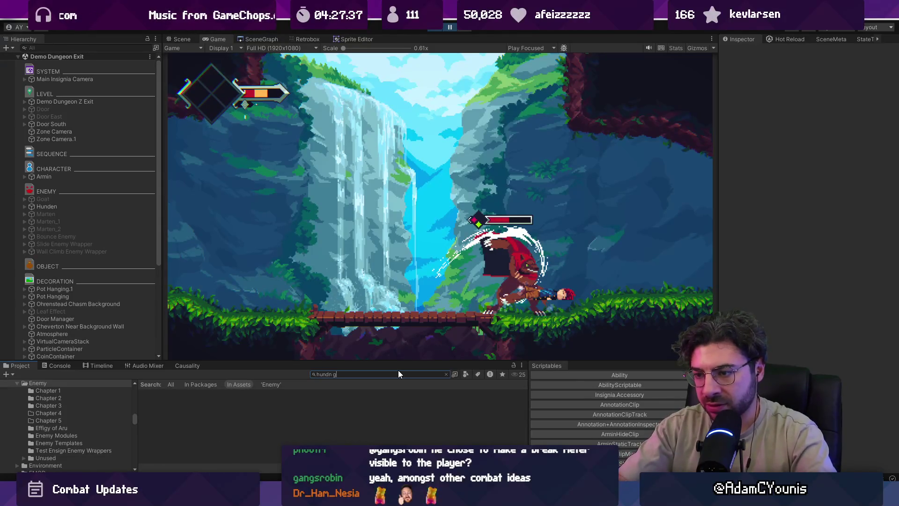
key("BackSpace")
type("en grab")
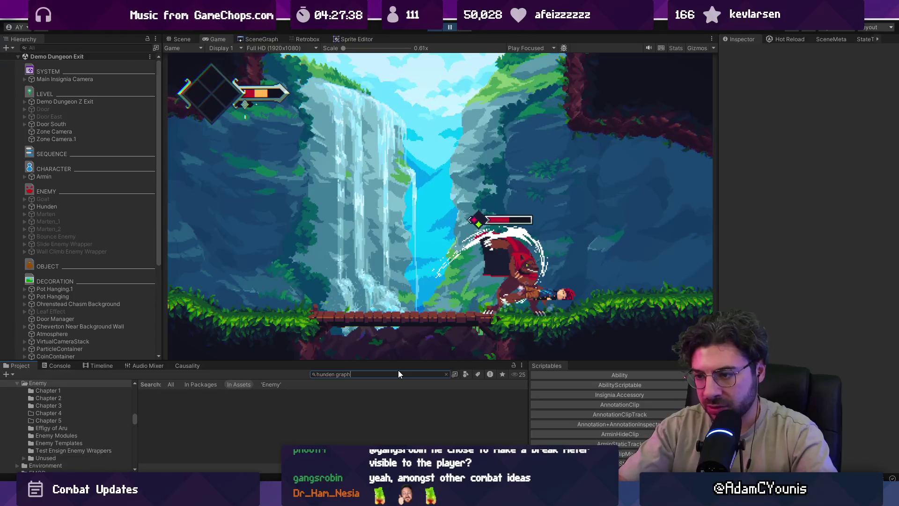
scroll(243, 408, "down", 1)
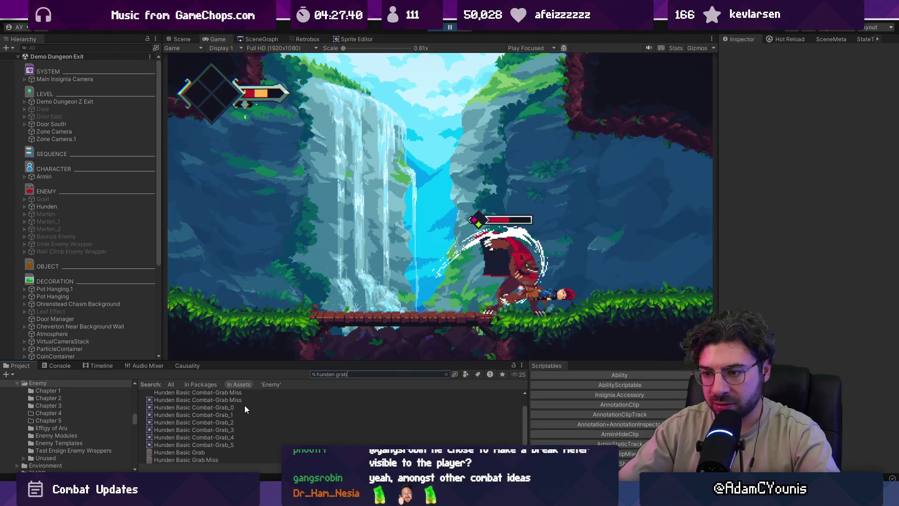
left_click(230, 451)
left_click(293, 38)
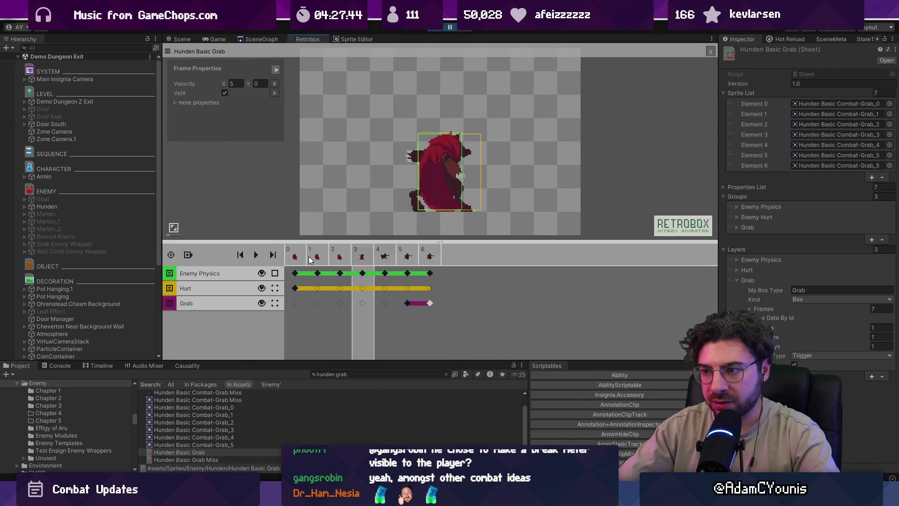
left_click(407, 303)
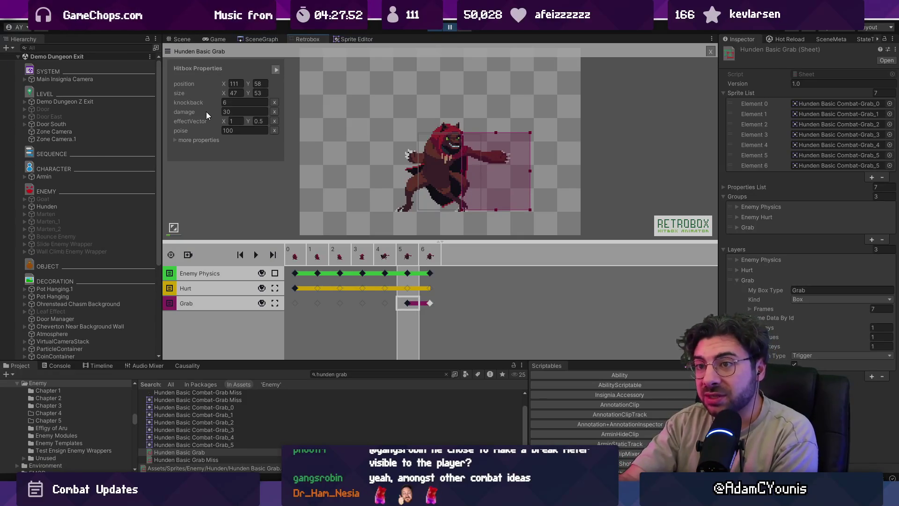
left_click(274, 114)
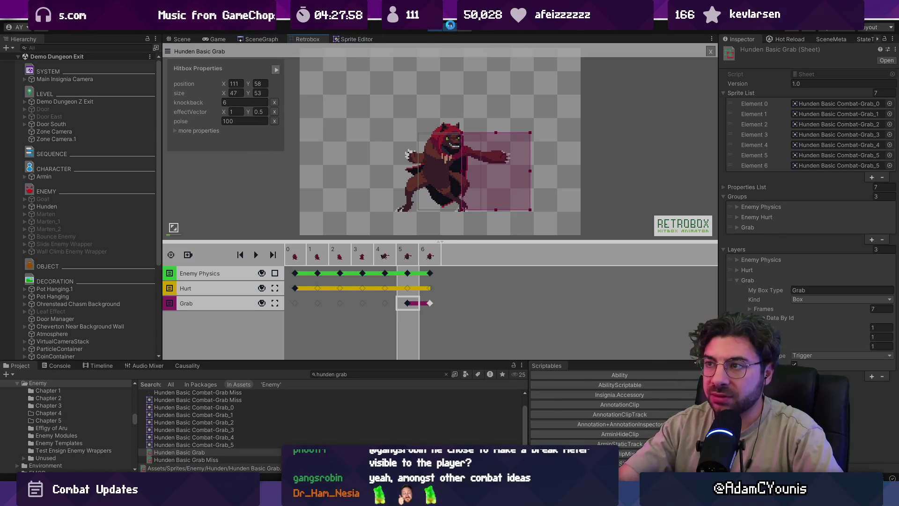
- Resume and re-pause the game, then show Hunden's state tree and the scene view
left_click(451, 29)
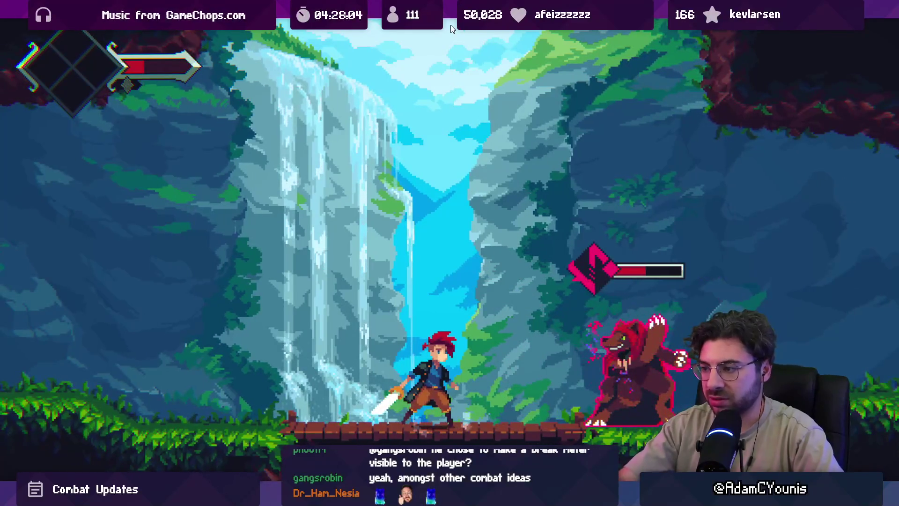
key("F9")
key("F9")
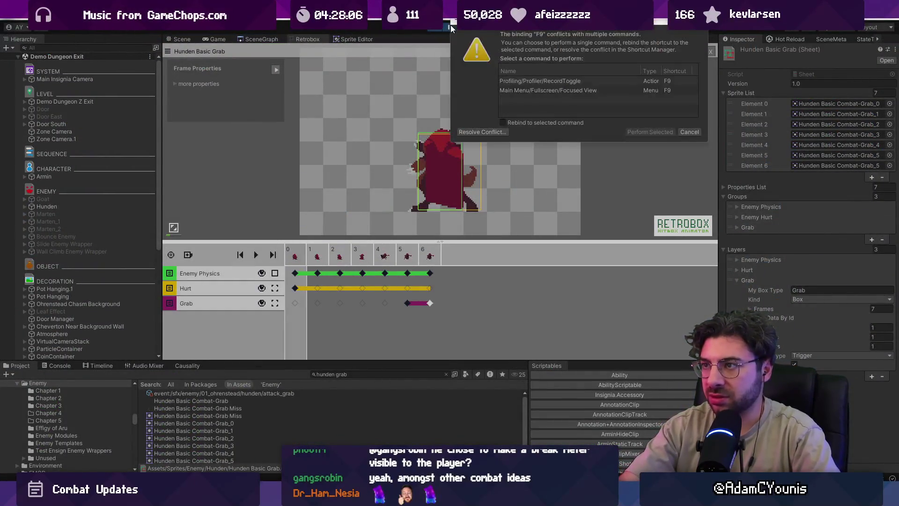
left_click(450, 25)
left_click(450, 25)
left_click(451, 24)
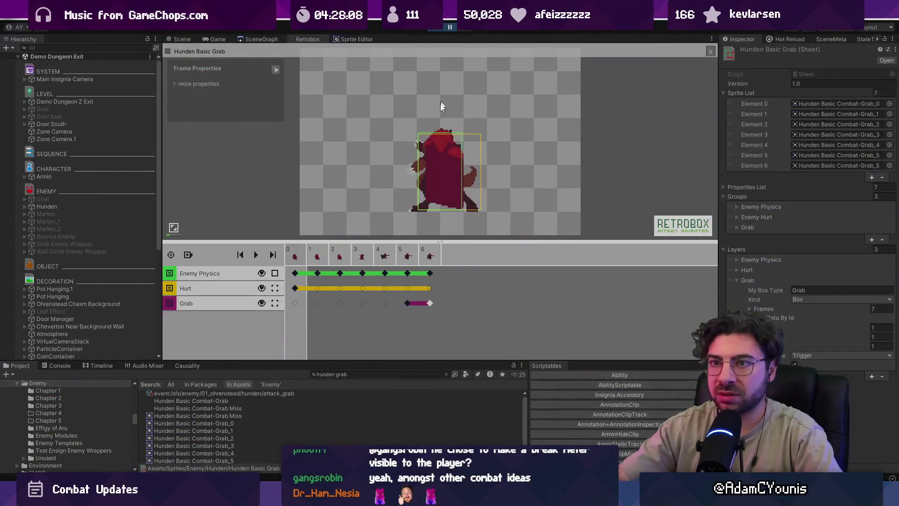
left_click(858, 38)
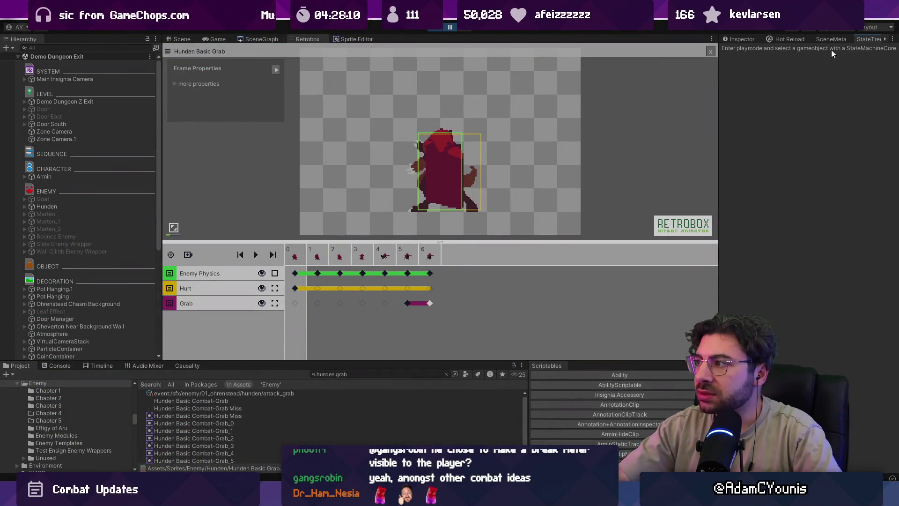
left_click(86, 208)
left_click(181, 40)
- Force Hunden into its Grab state in StateTree, then resume and pause the game to watch it grab the player
left_click(218, 39)
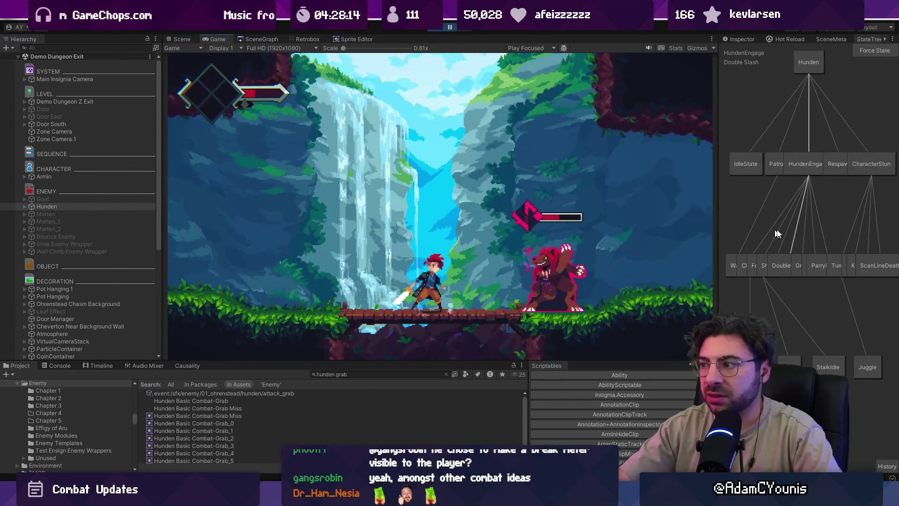
left_click_drag(717, 216, 348, 178)
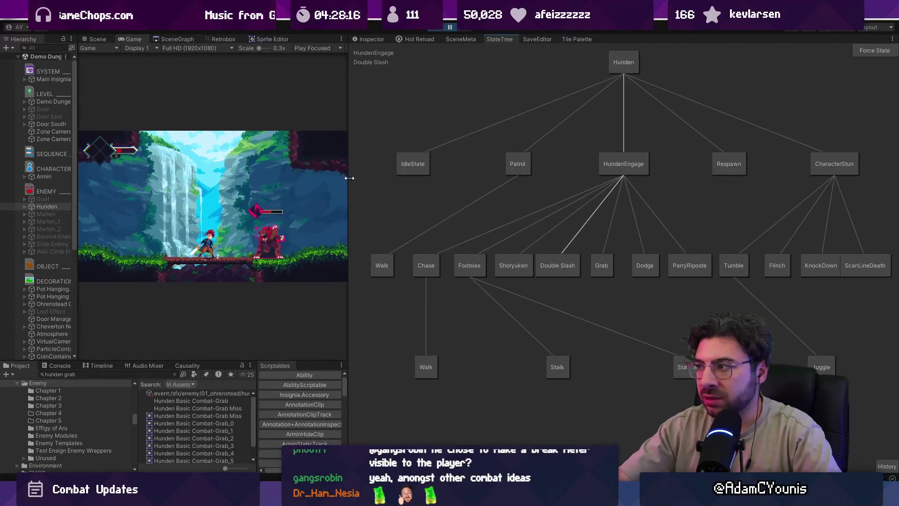
left_click(868, 52)
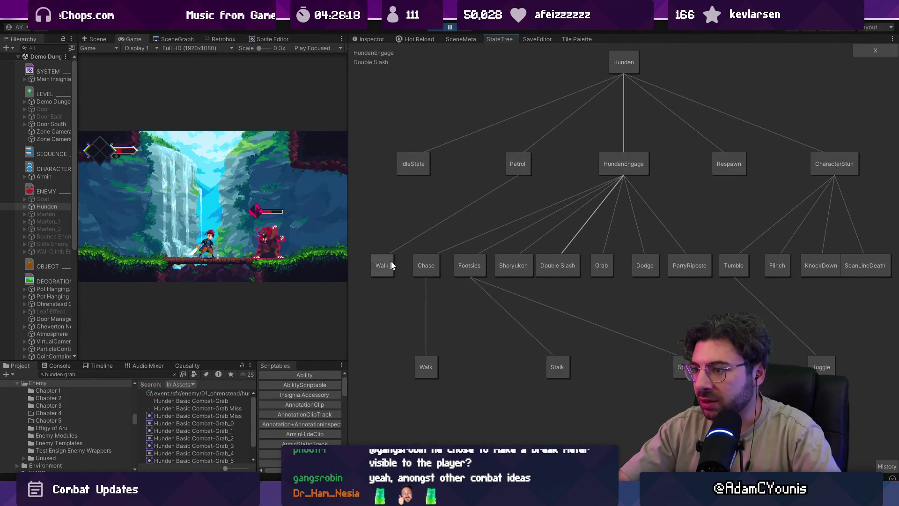
left_click(600, 262)
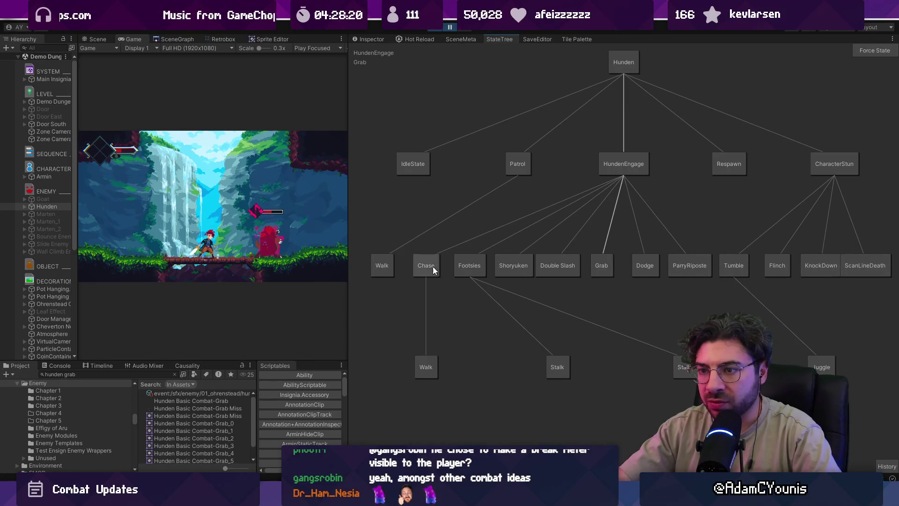
left_click(450, 30)
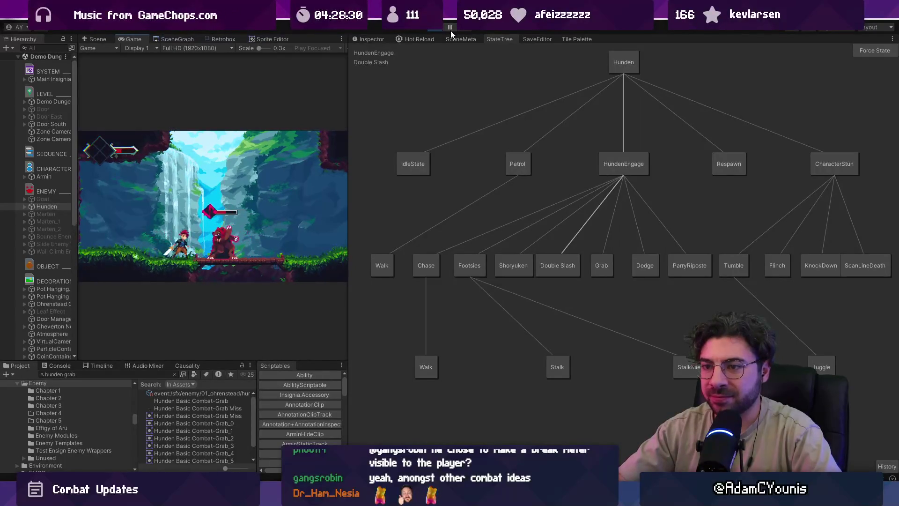
left_click(450, 28)
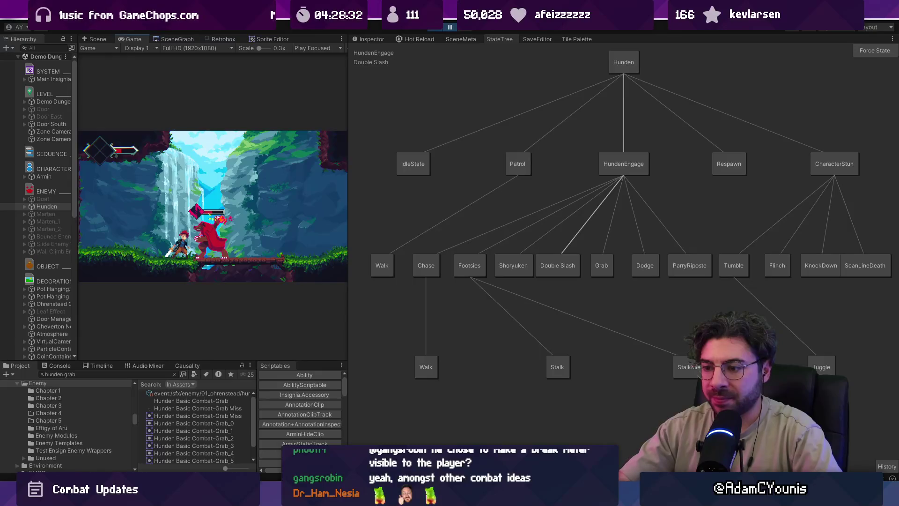
- Back in VS Code, search the project files for 'grab'
key("alt+Tab")
key("ctrl+p")
type("gra")
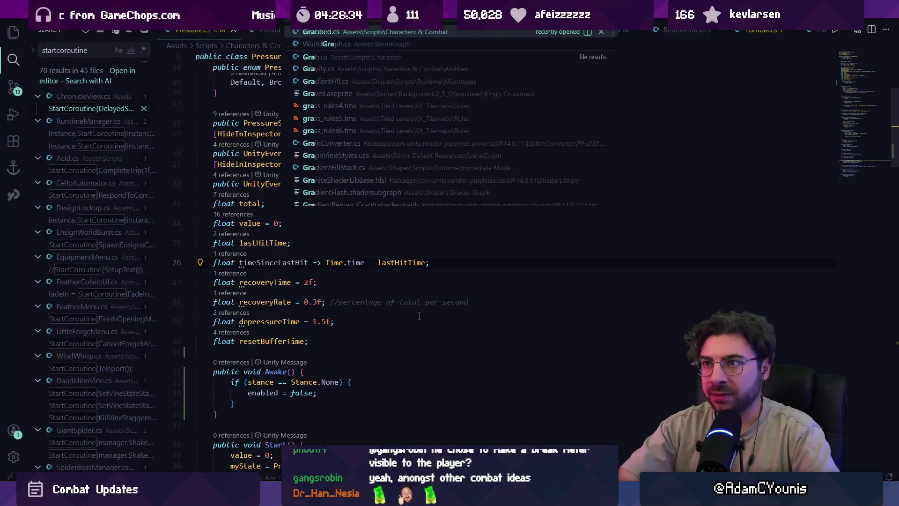
type("b")
- Open Grab.cs and find where the Throw method is used and defined
key("Down")
key("Return")
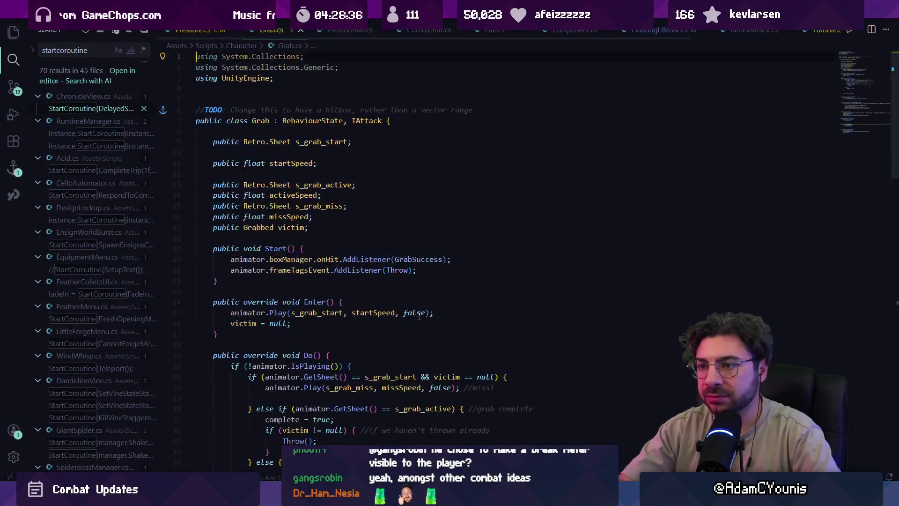
key("ctrl+f")
type("throw")
key("Return")
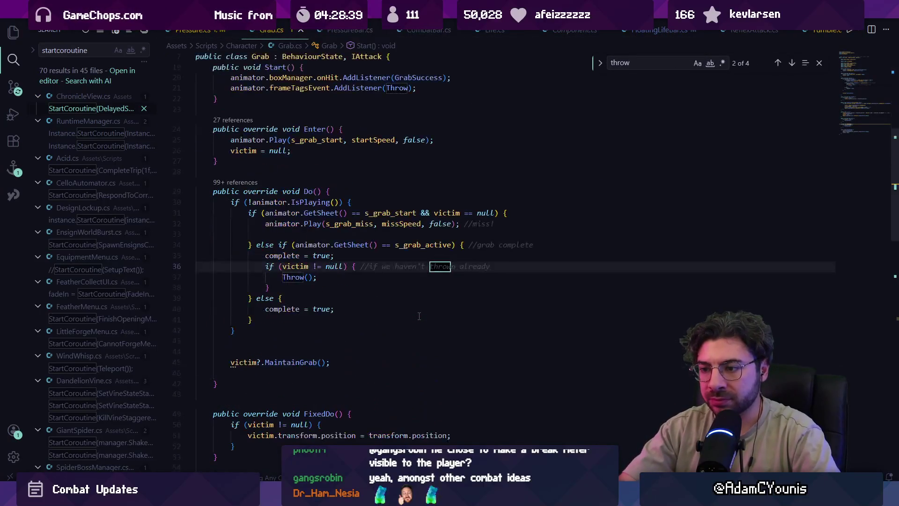
left_click(294, 278, "ctrl")
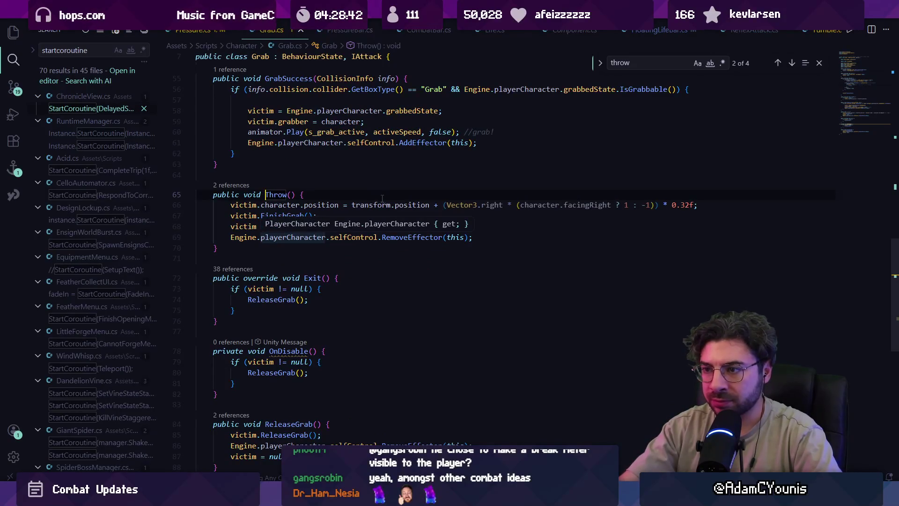
left_click(380, 197)
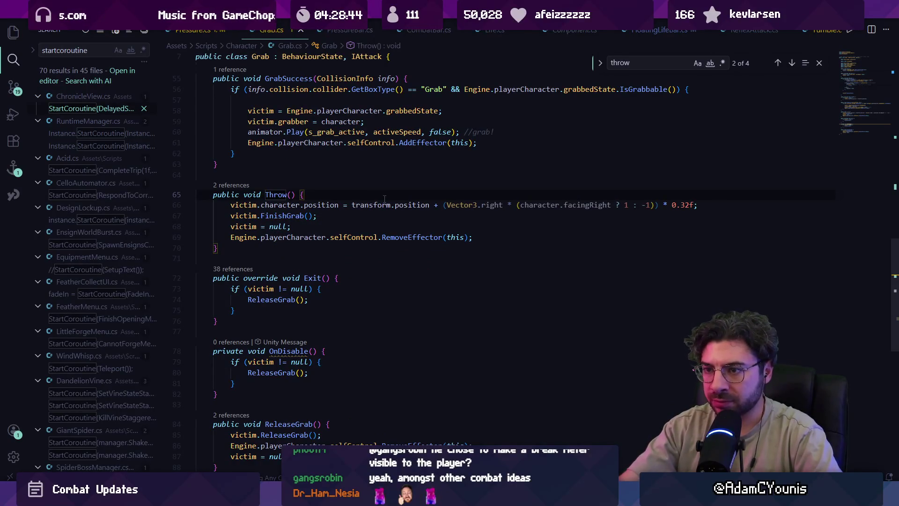
- Jump to FinishGrab in Grabbed.cs and inspect the HitReport and collision it builds
left_click(285, 217, "ctrl")
left_click(337, 234)
left_click(340, 245)
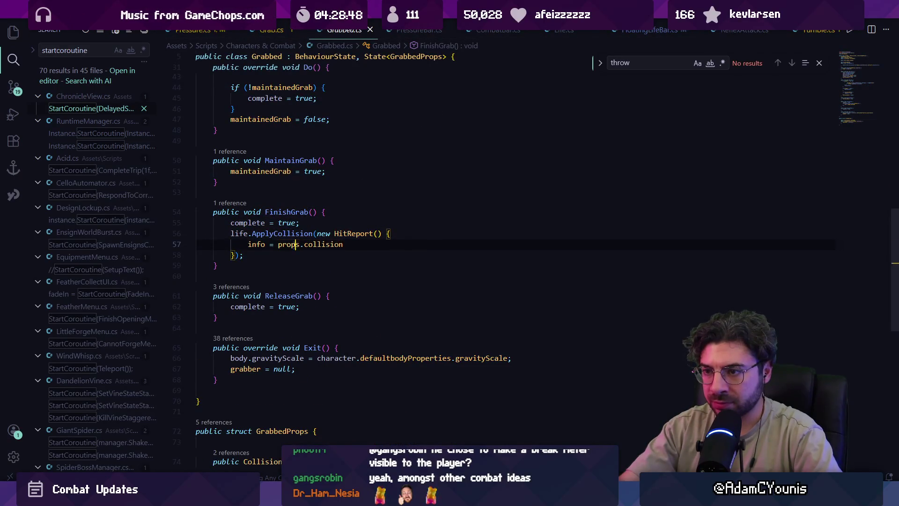
scroll(318, 233, "down", 4)
scroll(324, 320, "up", 6)
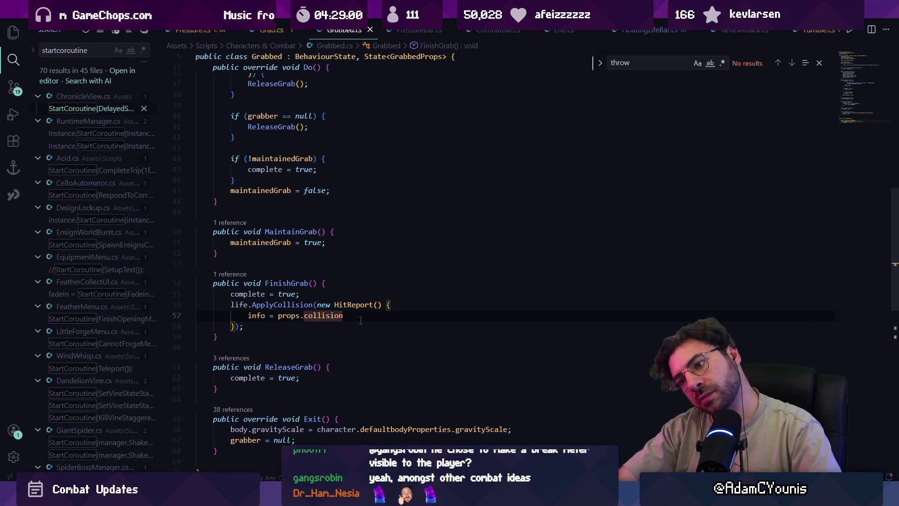
scroll(359, 320, "down", 5)
scroll(354, 313, "up", 15)
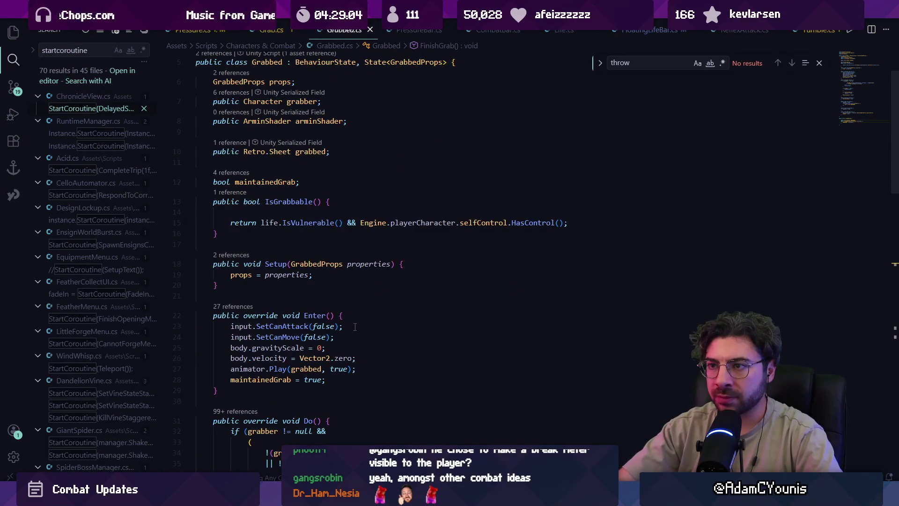
scroll(355, 327, "up", 2)
- Append ', IHitReceiver' after State<GrabbedProps> in the Grabbed class declaration
triple_click(453, 126)
left_click(441, 127)
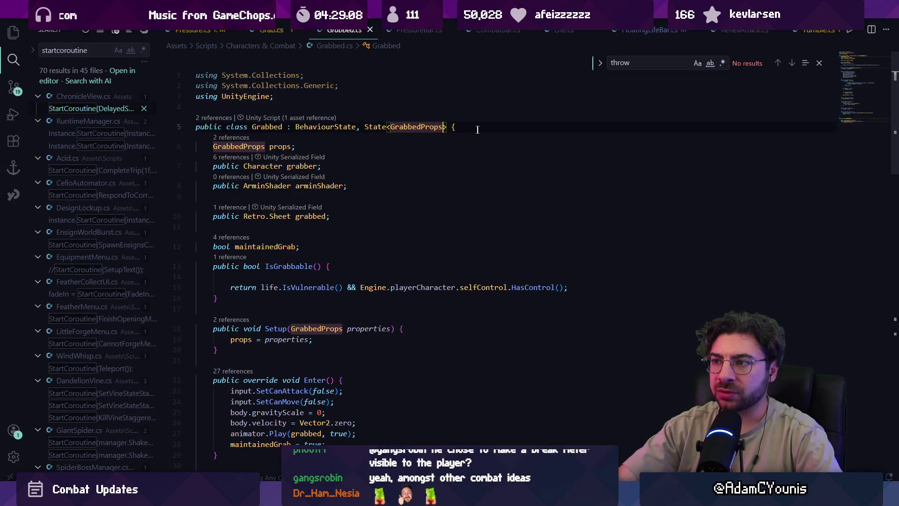
type(", IHitReceiver")
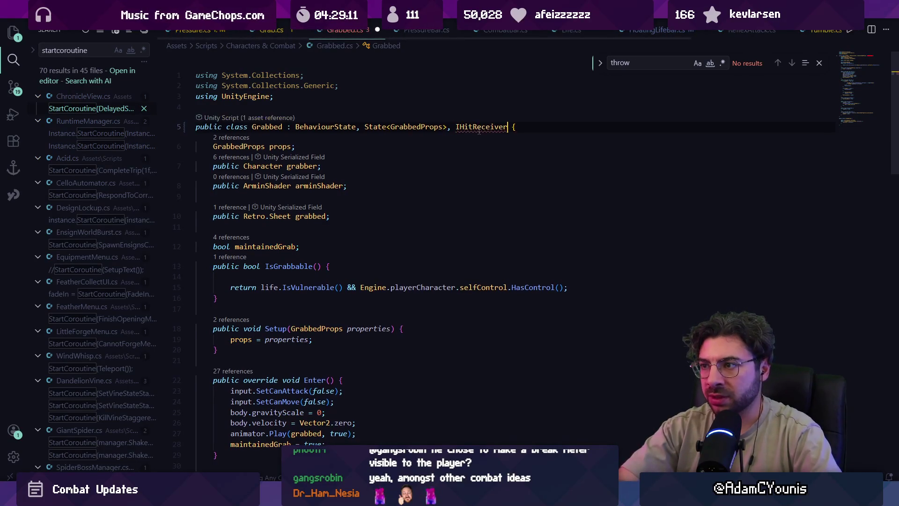
key("Tab")
scroll(473, 130, "down", 1)
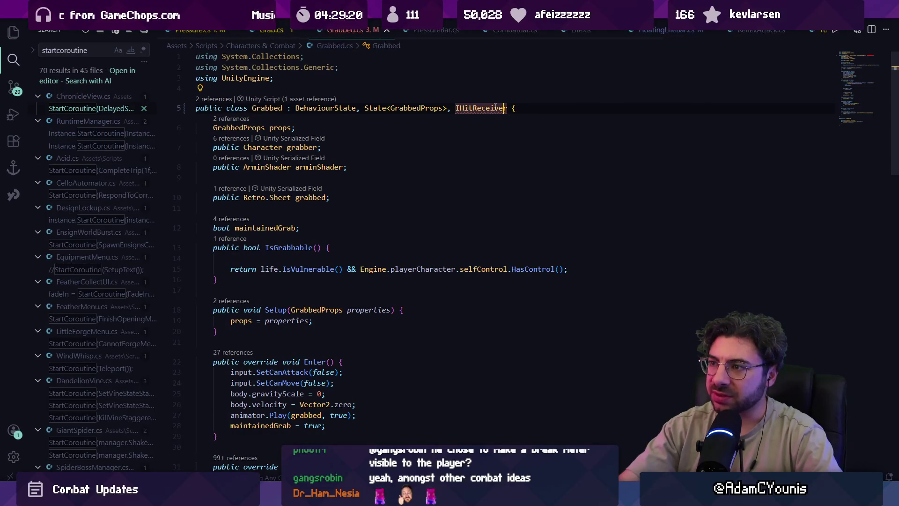
- Generate the IHitReceiver method stubs in Grabbed with the 'Implement interface' quick fix
left_click(206, 87)
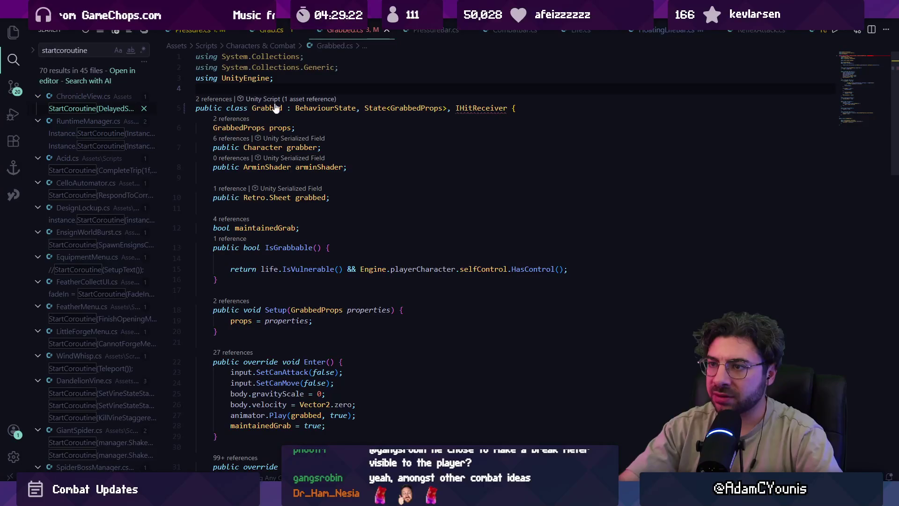
left_click(473, 109)
left_click(200, 87)
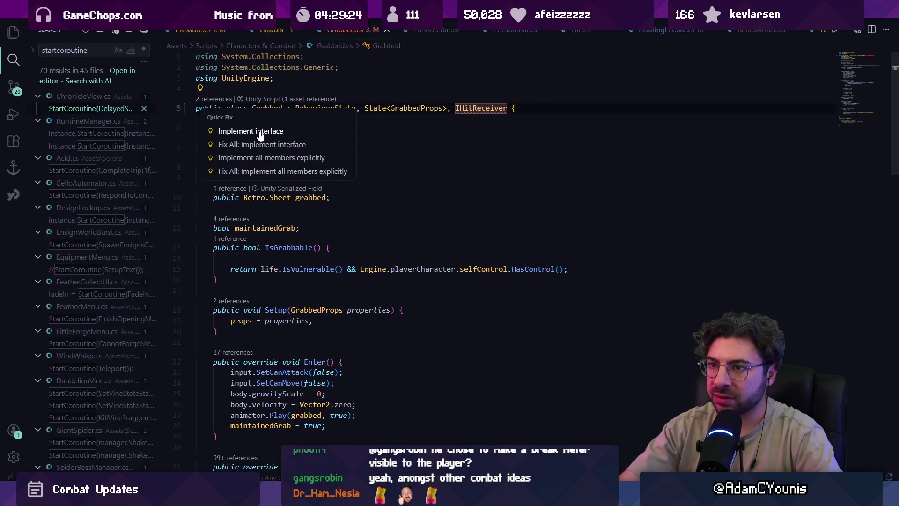
left_click(261, 133)
left_click(859, 130)
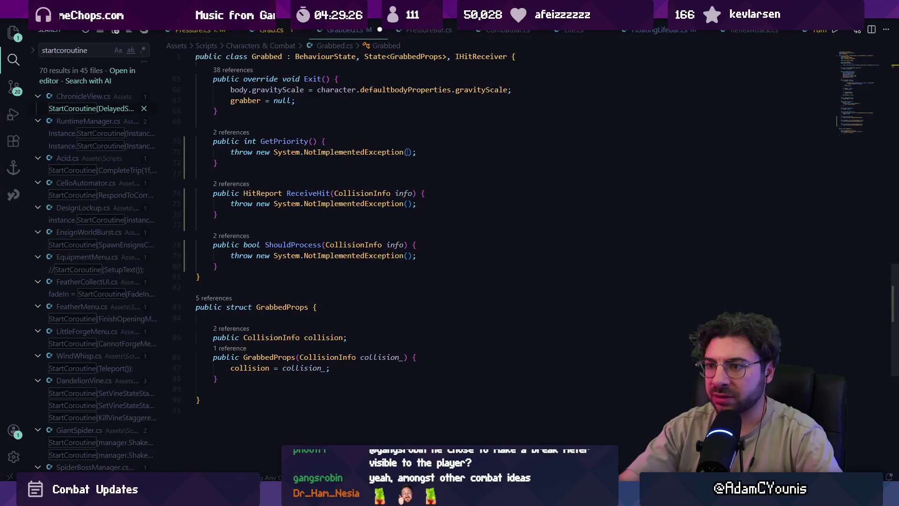
scroll(384, 162, "up", 2)
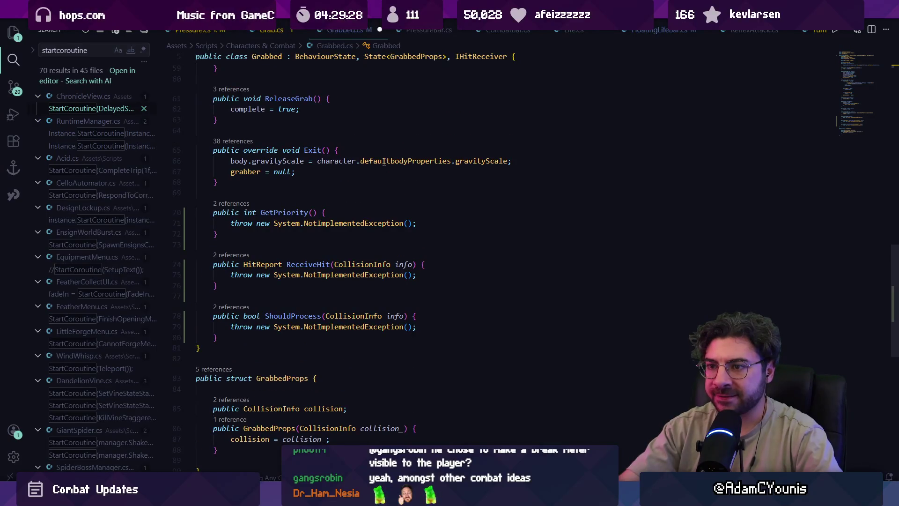
- Replace GetPriority's placeholder exception with a return of IHitReceiver.PREVENT_DAMAGE
left_click(351, 223)
left_click(425, 224)
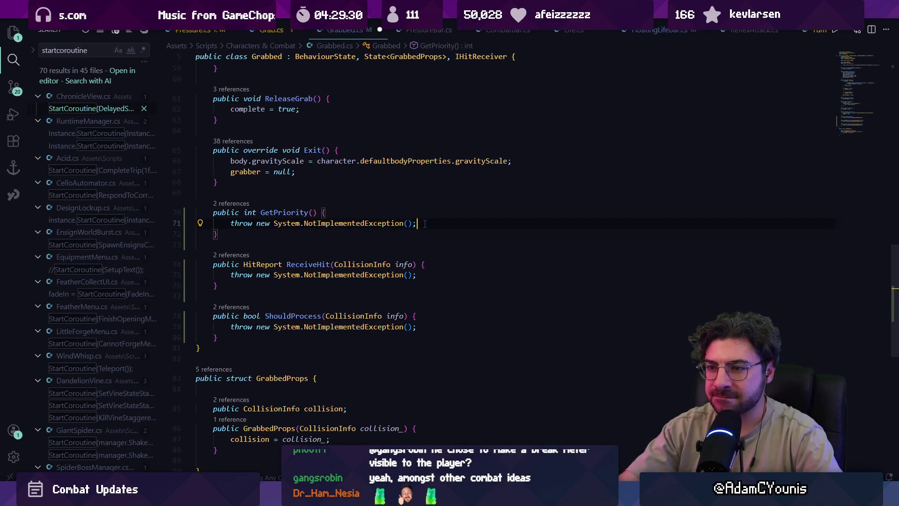
key("shift+Home")
key("shift+Home")
key("ctrl+shift+Right")
key("shift+Right")
key("shift+Home")
key("BackSpace")
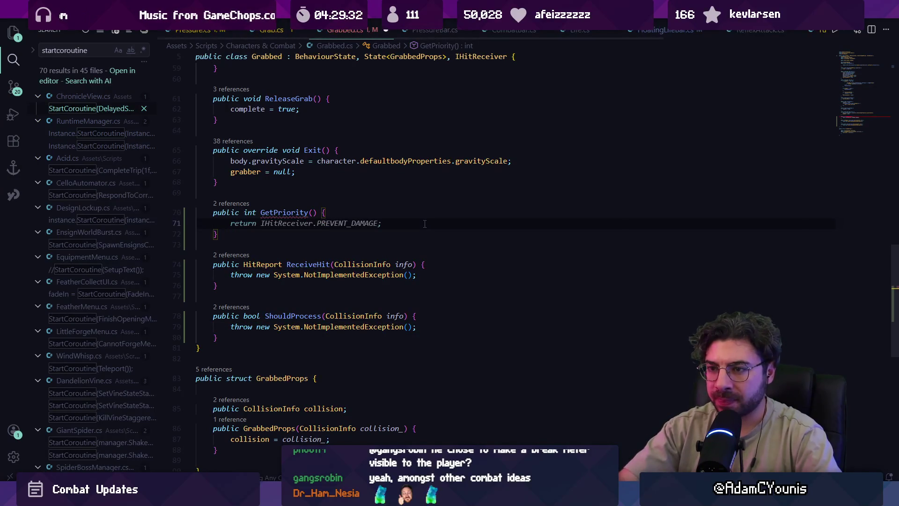
key("Tab")
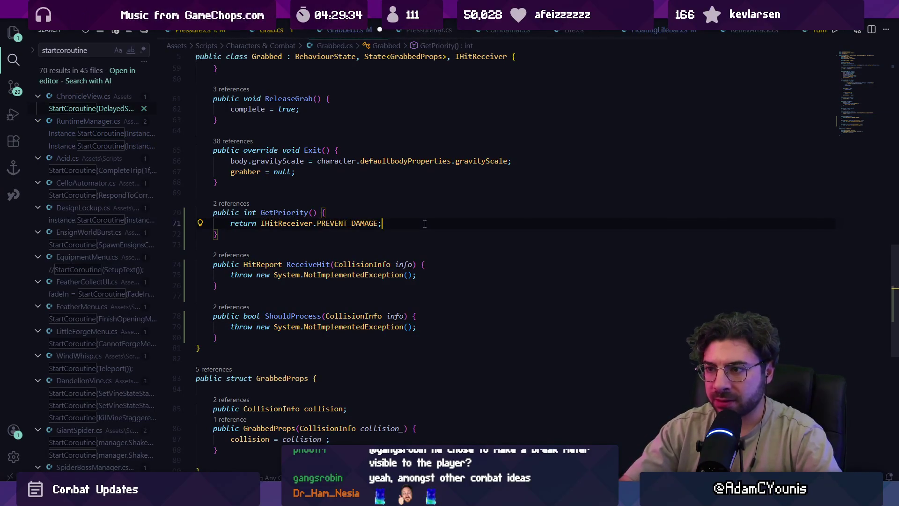
- Make ReceiveHit return a HitReport preventing contact and damage, and ShouldProcess return true
key("Down")
key("Down")
key("End")
key("shift+Home")
key("shift+Home")
key("BackSpace")
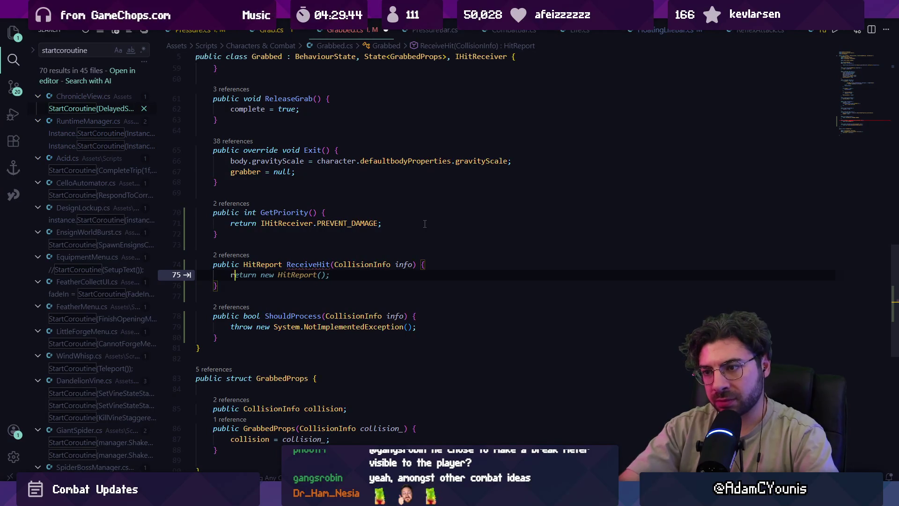
type("return indfo")
key("BackSpace")
type("n")
key("Tab")
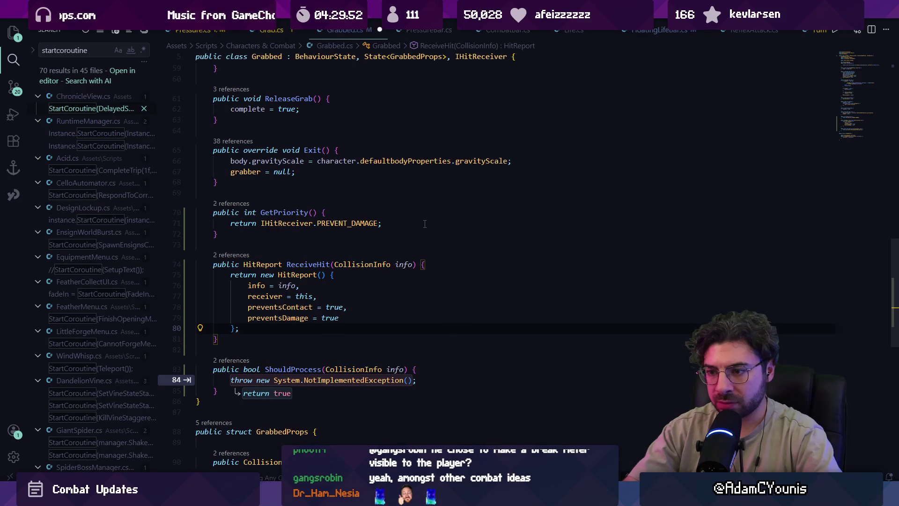
key("Tab")
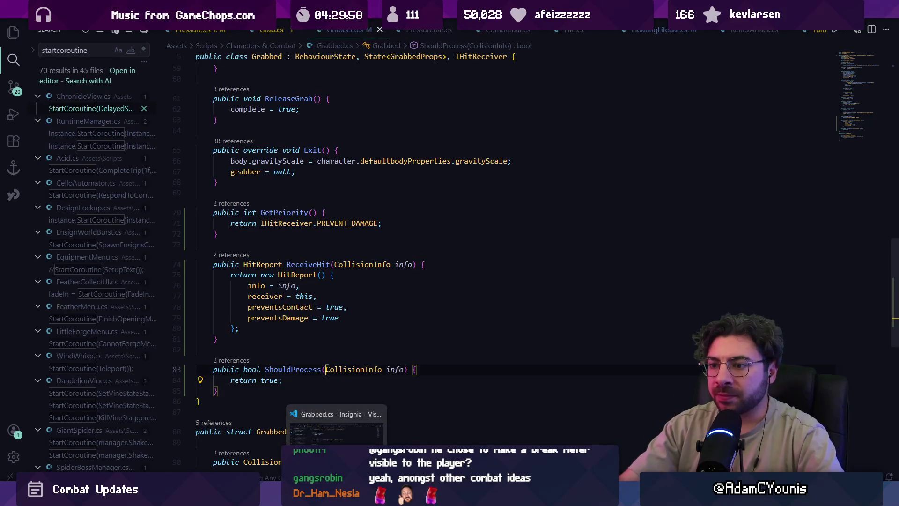
- Review CollisionInfo usages in the file and the GrabbedProps parameter of Setup
left_click(326, 370)
scroll(329, 295, "down", 2)
scroll(331, 298, "down", 2)
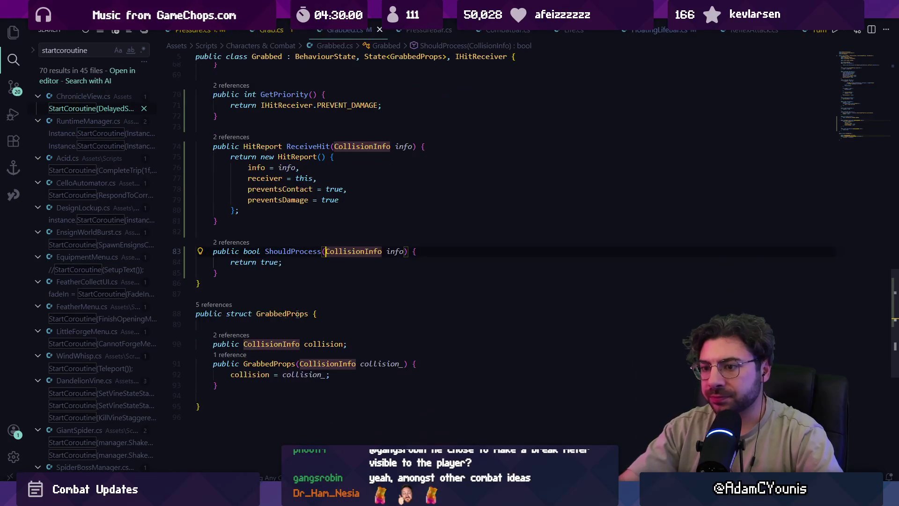
scroll(267, 279, "up", 5)
key("ctrl+f")
scroll(289, 254, "up", 10)
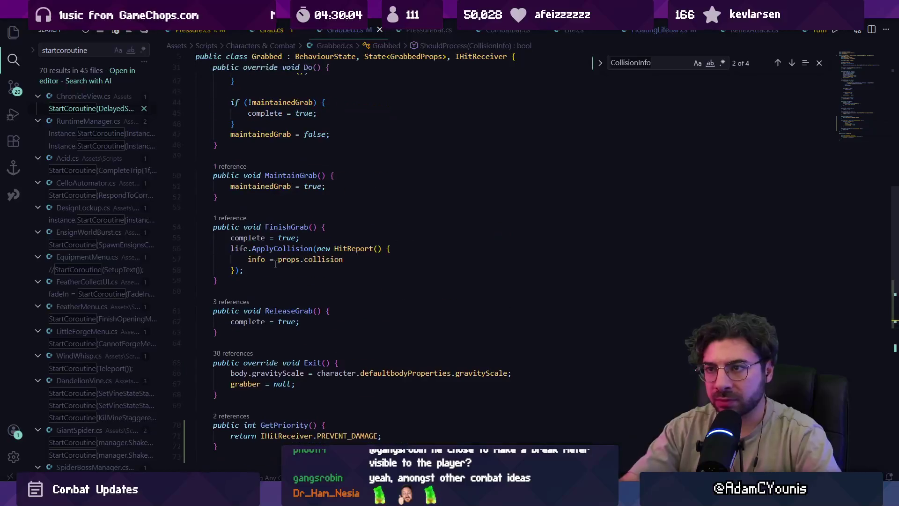
scroll(340, 202, "up", 6)
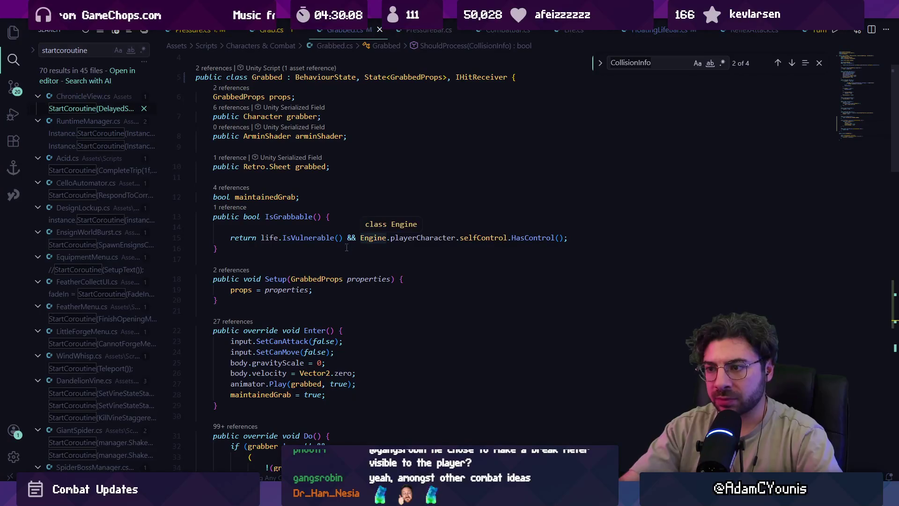
left_click(317, 279)
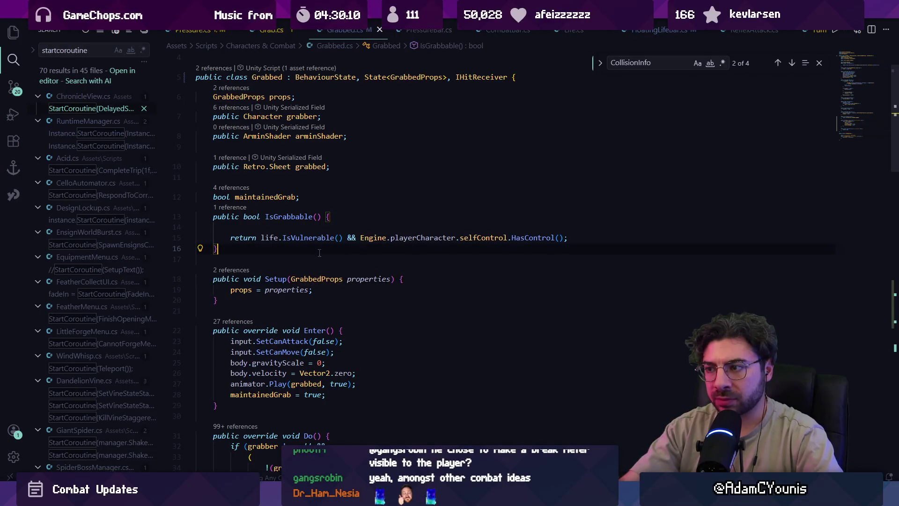
- In Unity's Hunden Basic Grab animation, set the frame 5 grab hitbox damage to 30
key("alt+Tab")
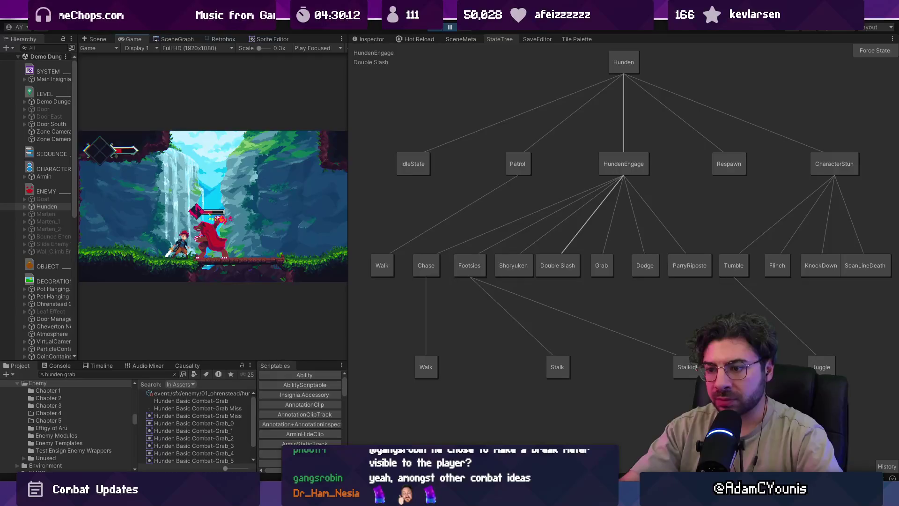
left_click(183, 39)
left_click(223, 39)
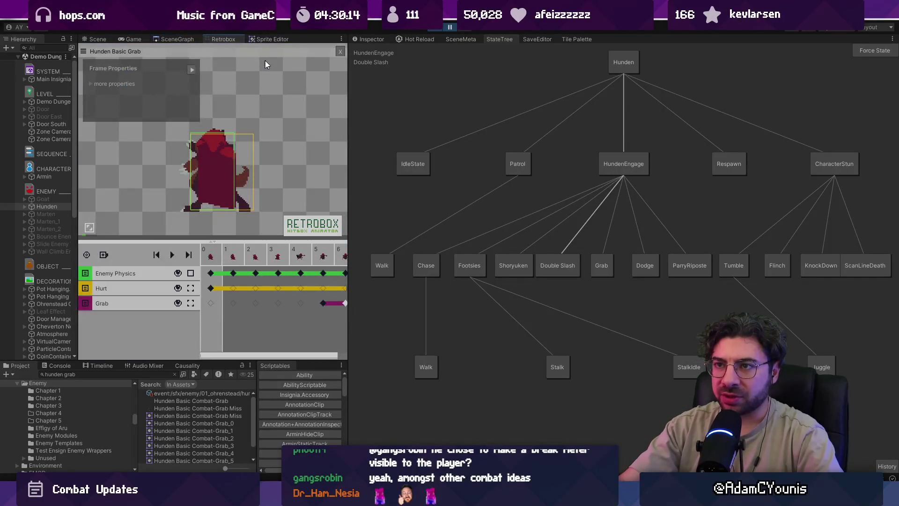
left_click_drag(348, 161, 484, 161)
left_click(354, 303)
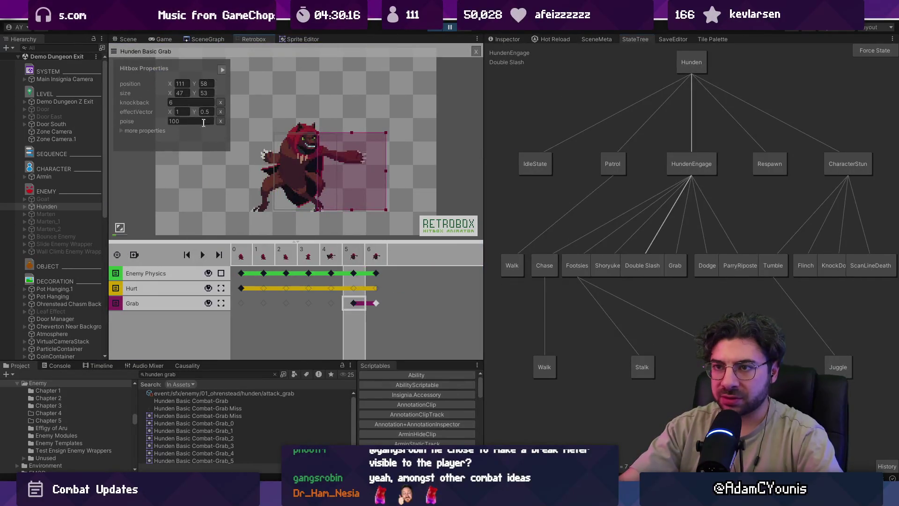
left_click(121, 137)
left_click(186, 130)
type("30")
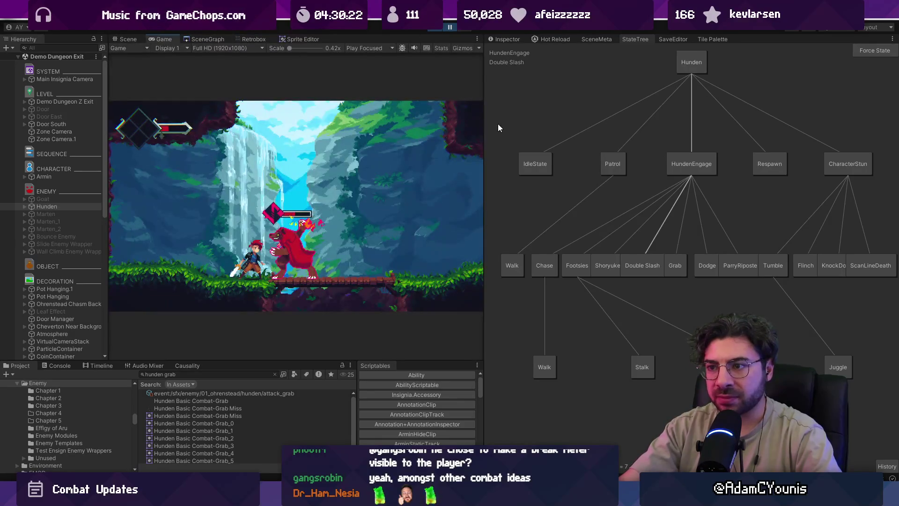
- Force Hunden's Grab state, restart play mode to reload the code, and force the grab again
left_click(674, 265)
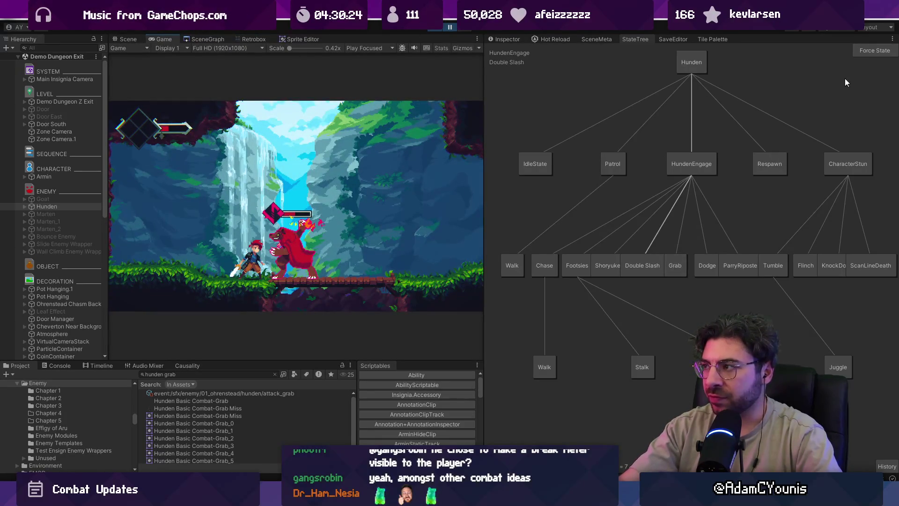
left_click(856, 53)
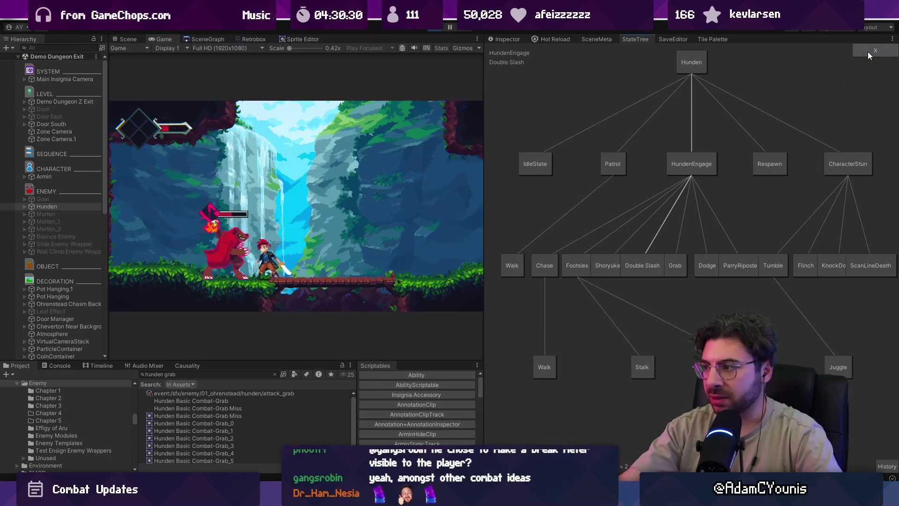
left_click(866, 50)
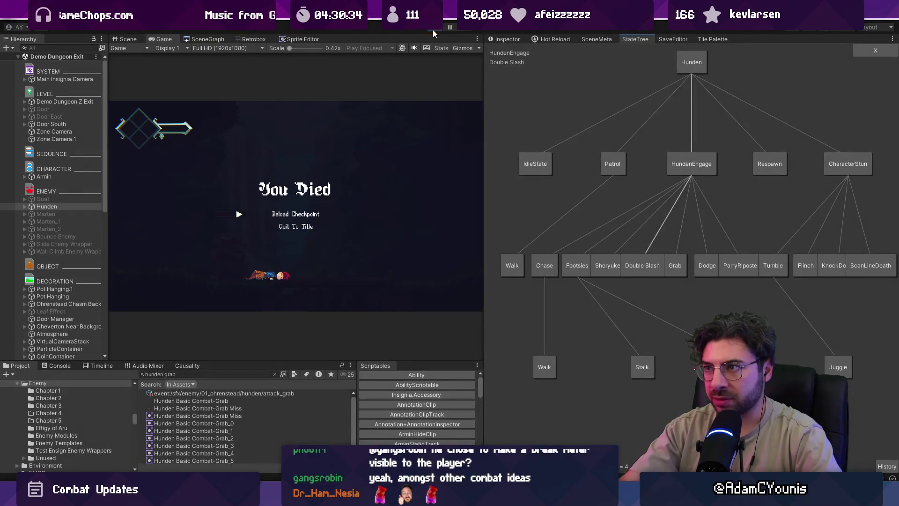
left_click(433, 29)
left_click(53, 214)
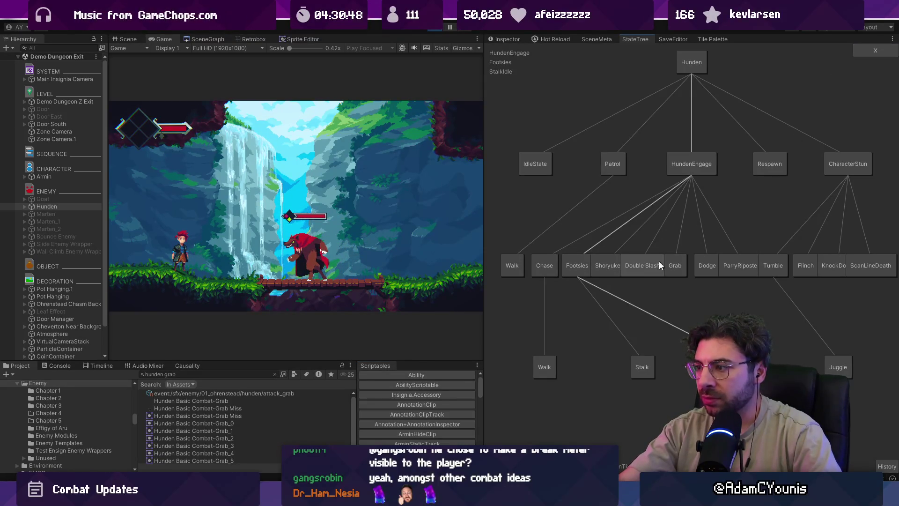
left_click(675, 263)
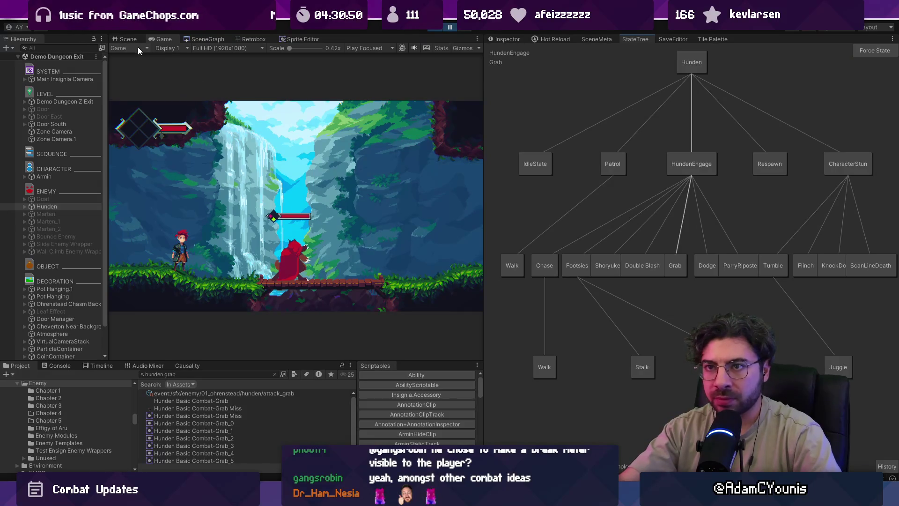
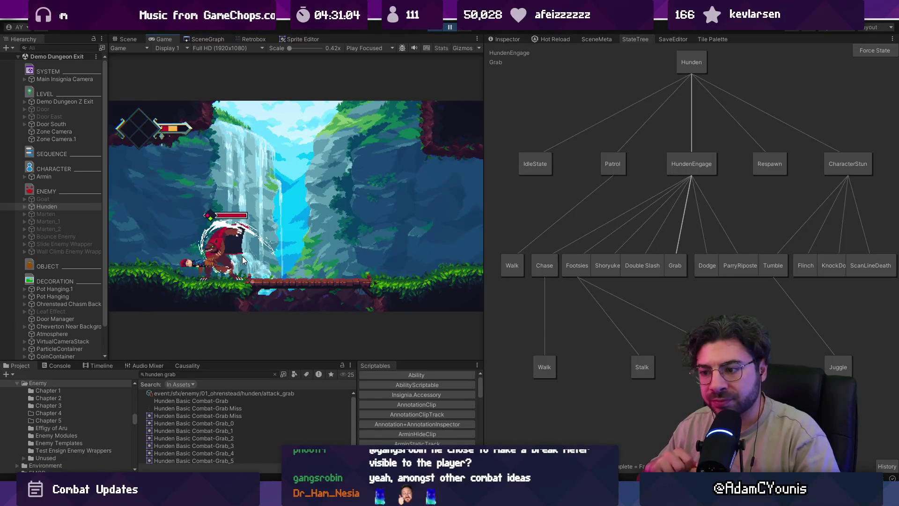
- Switch from the paused Unity grab test to Grabbed.cs in Visual Studio Code
key("alt+Tab")
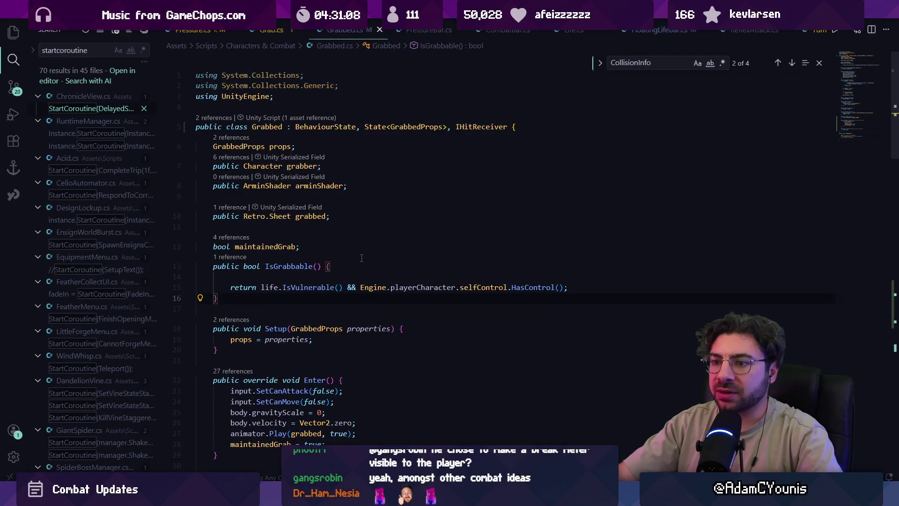
- Add a Start() method to Grabbed that calls life.AddHitReceiver(this)
scroll(362, 257, "down", 3)
scroll(350, 302, "down", 6)
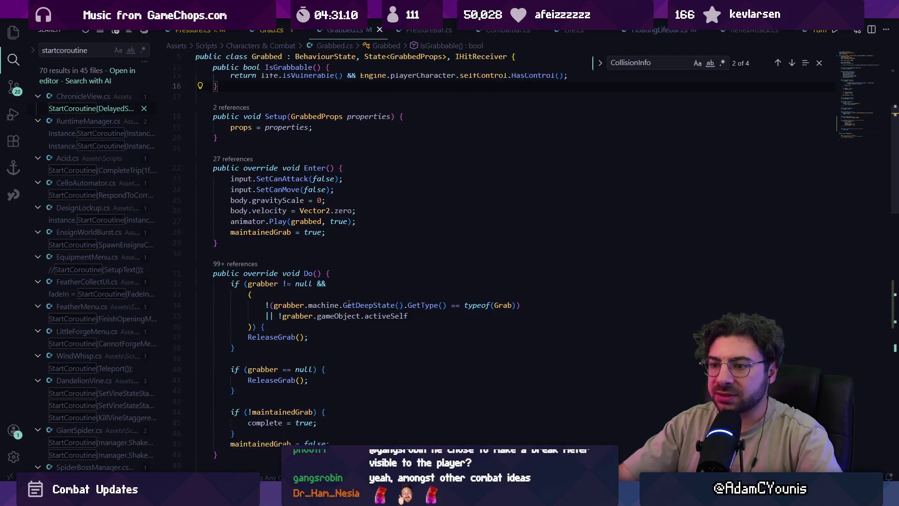
scroll(327, 244, "up", 8)
key("Return")
key("Return")
type("public void Se")
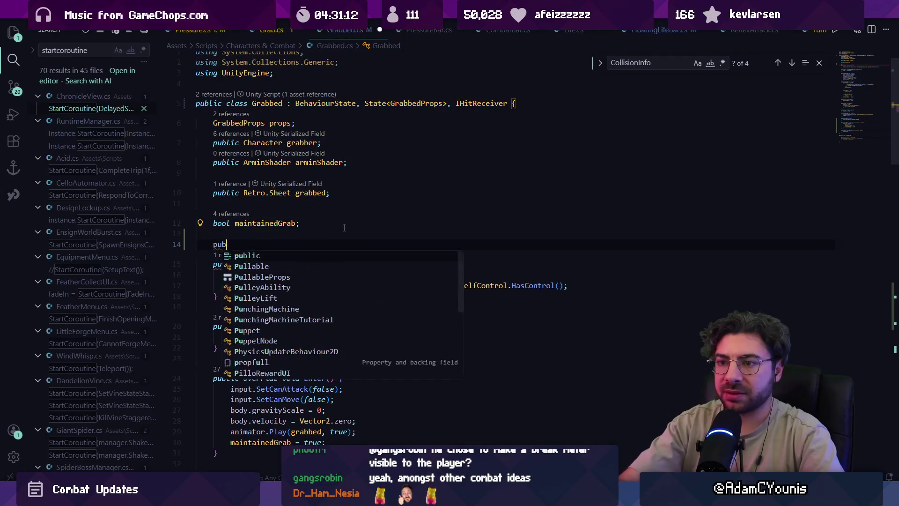
key("BackSpace")
type("t")
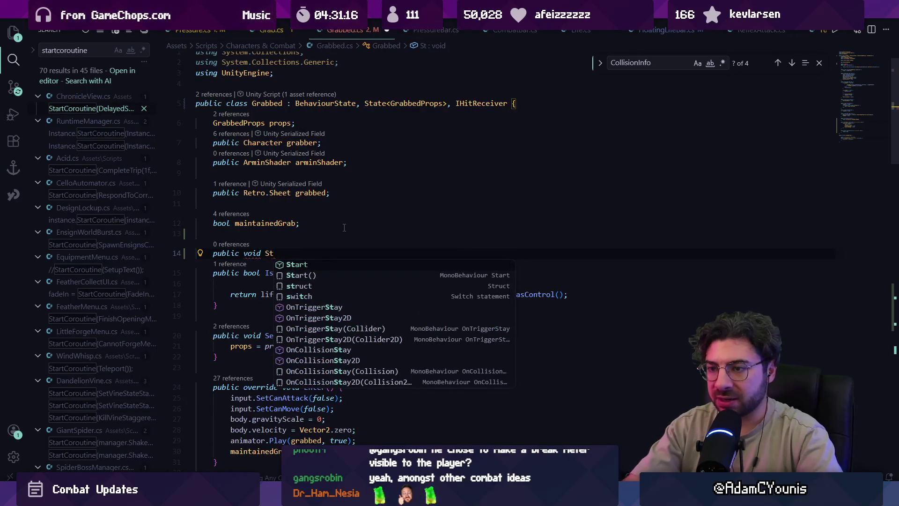
type("art() {")
key("Tab")
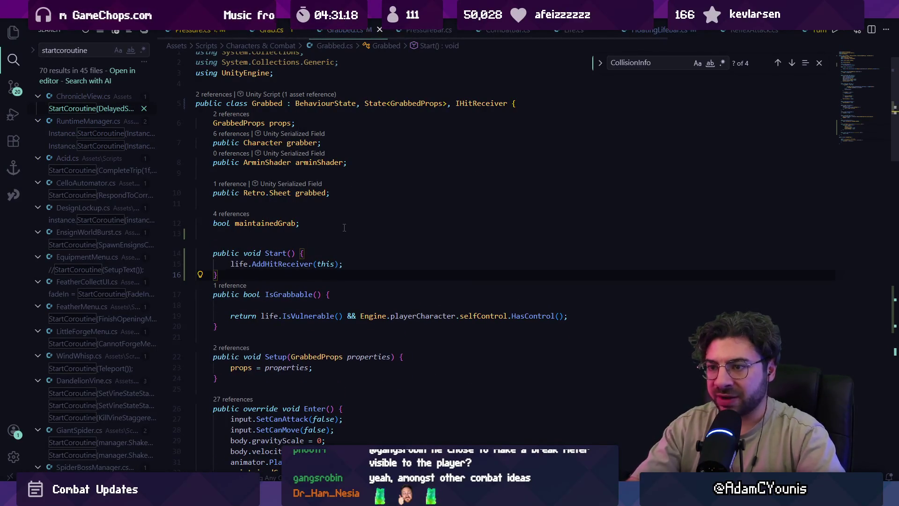
- Make ShouldProcess return core.machine.GetActiveStateBranch().Contains(this) instead of true
scroll(334, 232, "down", 15)
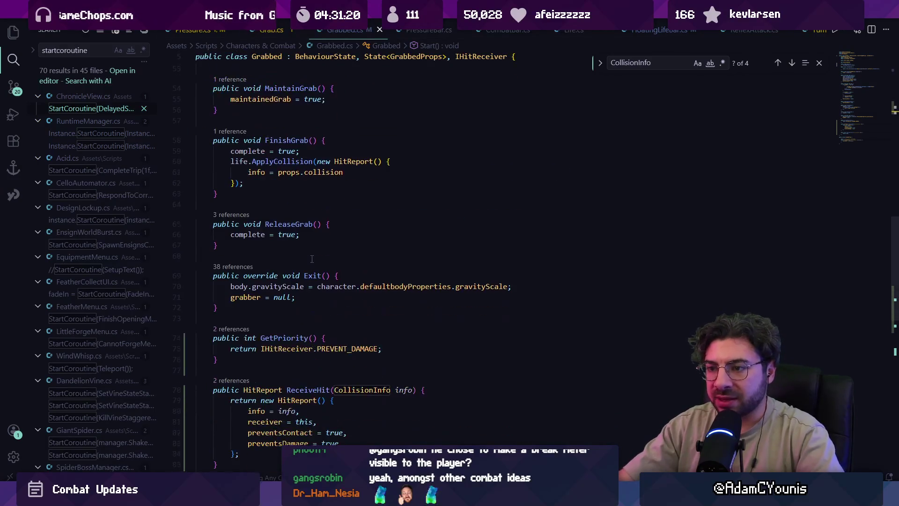
scroll(319, 237, "down", 7)
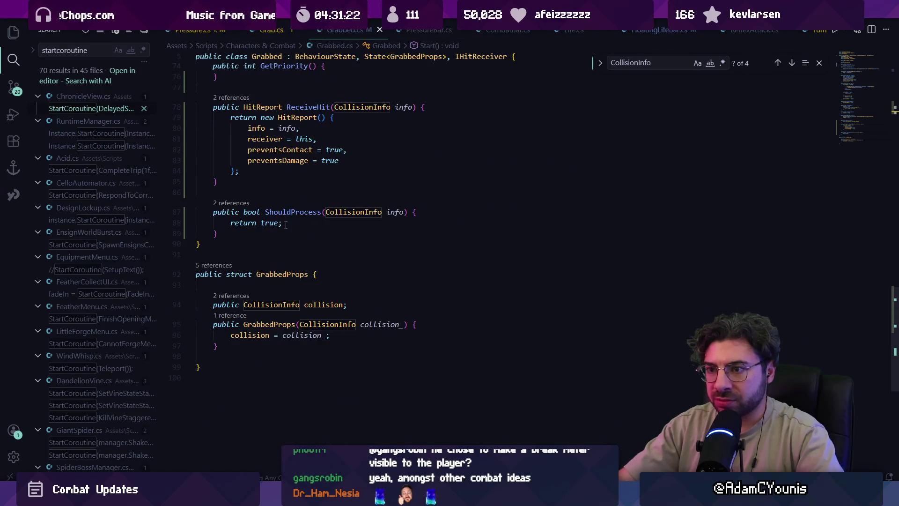
key("ctrl+Left")
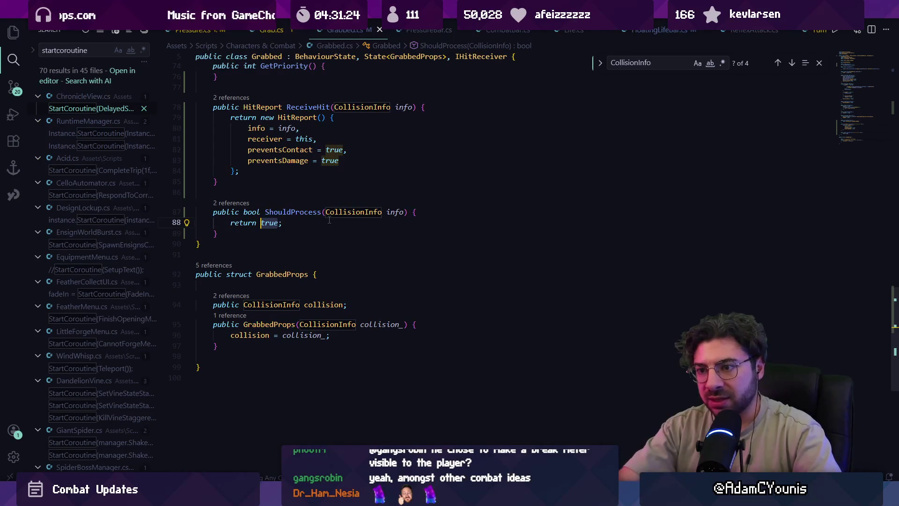
key("ctrl+Delete")
type("core.stae")
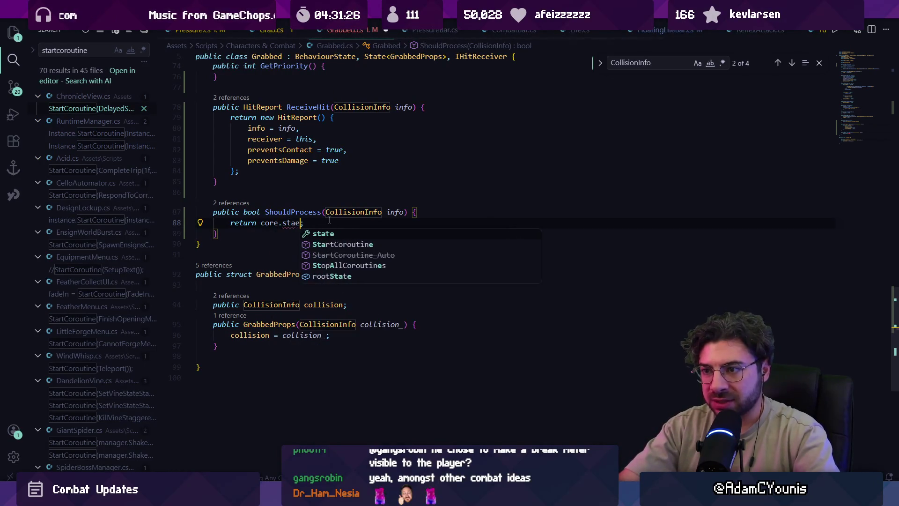
key("ctrl+Left")
key("ctrl+Delete")
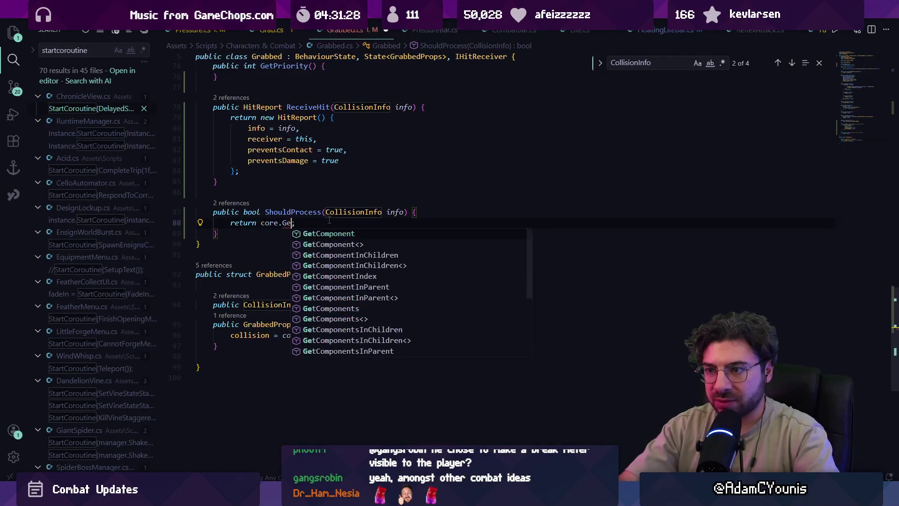
key("Tab")
key("shift+End")
type(".machine.")
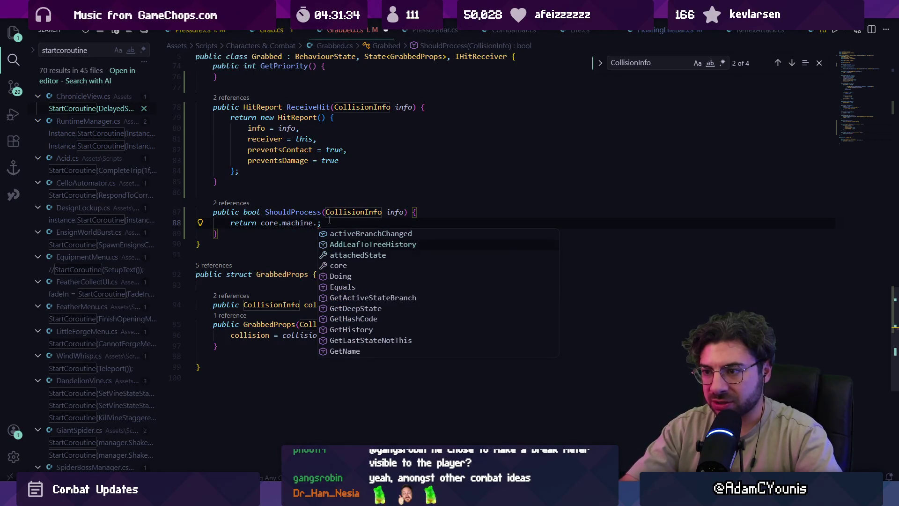
key("Tab")
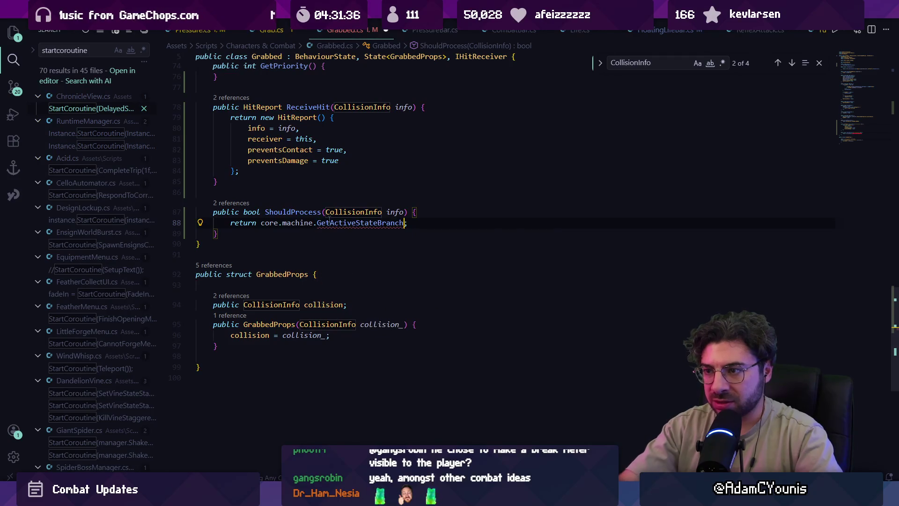
type("().contai")
key("Tab")
type(")")
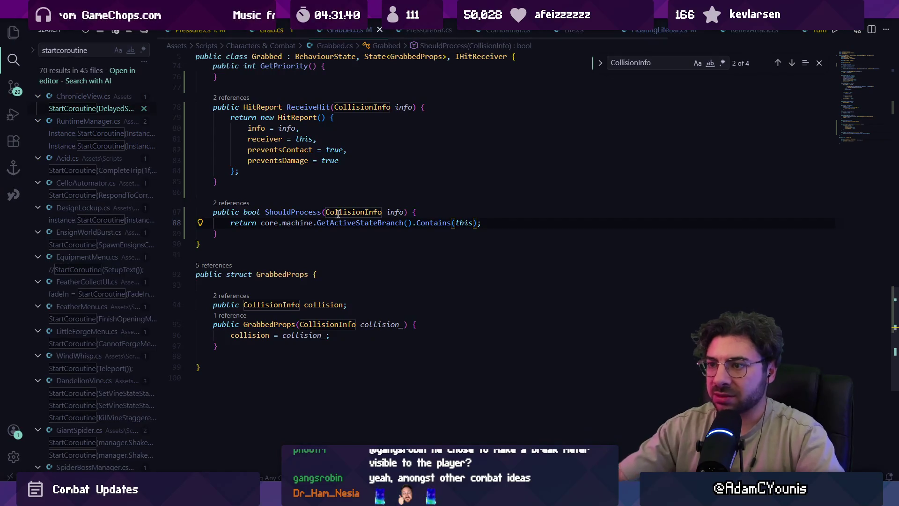
key("alt+Tab")
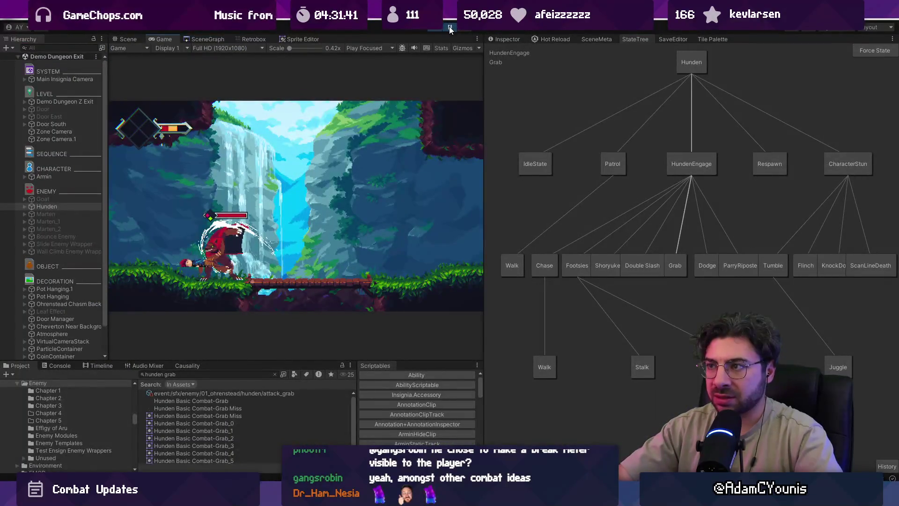
- Restart the game, show Hunden's state graph and open the Console
left_click(434, 29)
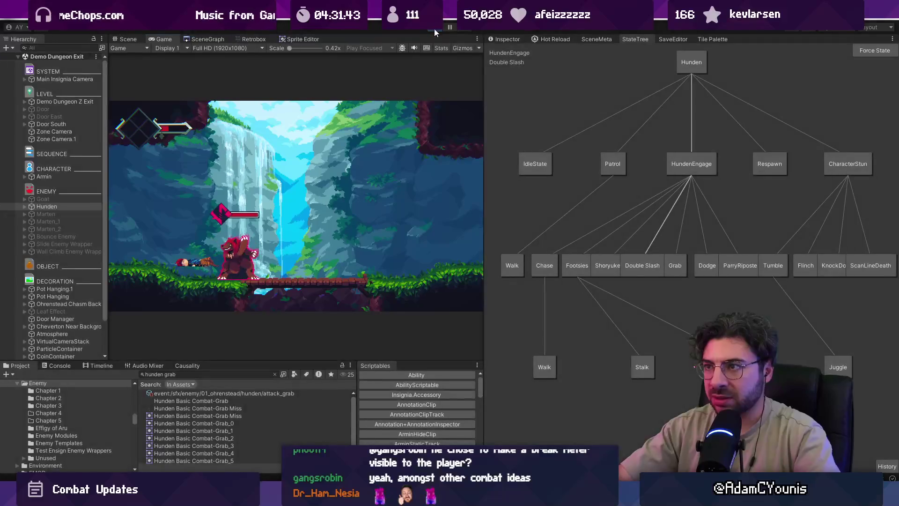
left_click(434, 29)
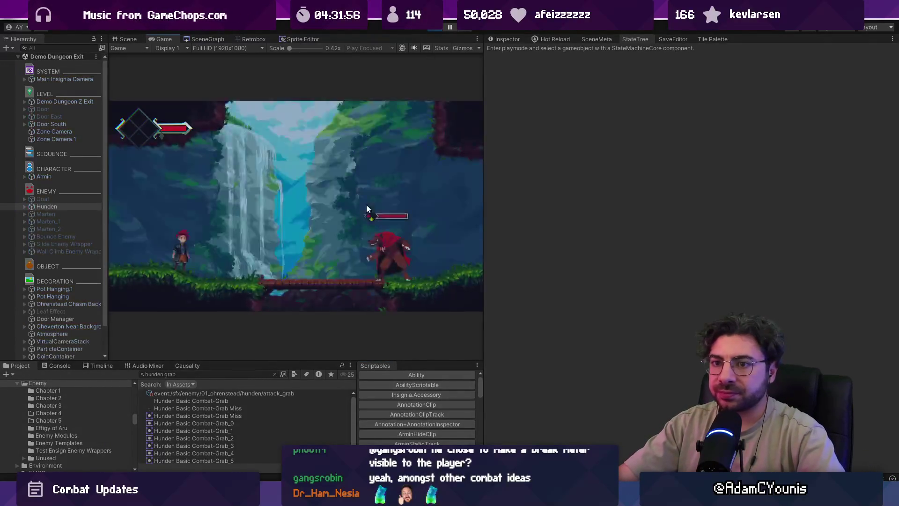
left_click(70, 206)
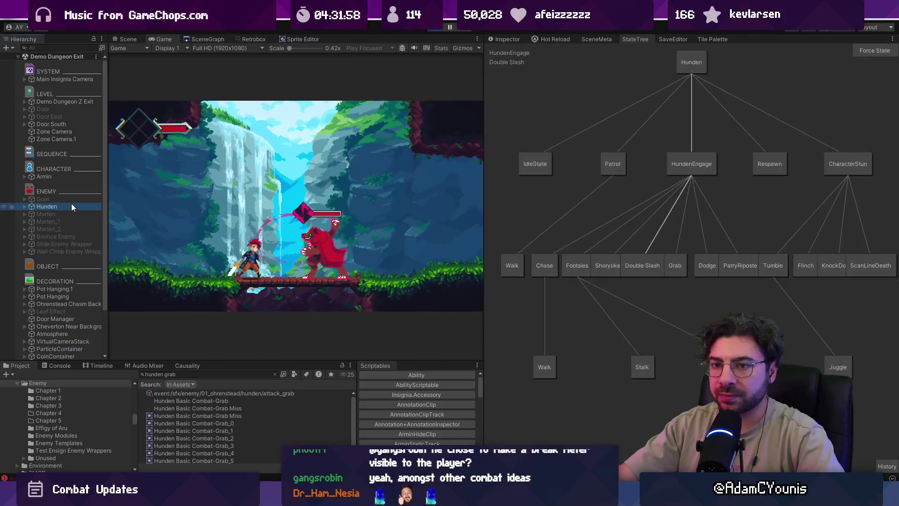
left_click(53, 367)
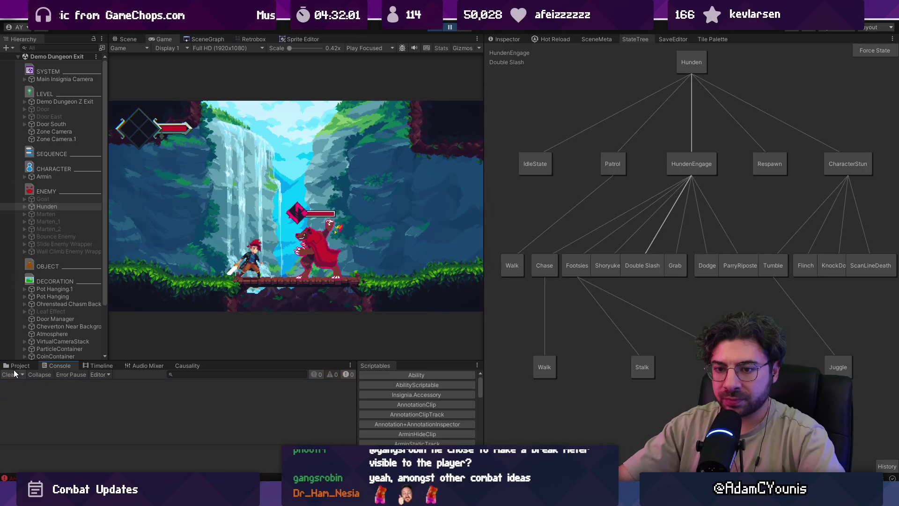
- Force Hunden into the Grab state in the running game, then return to Grabbed.cs
left_click(670, 265)
left_click(449, 27)
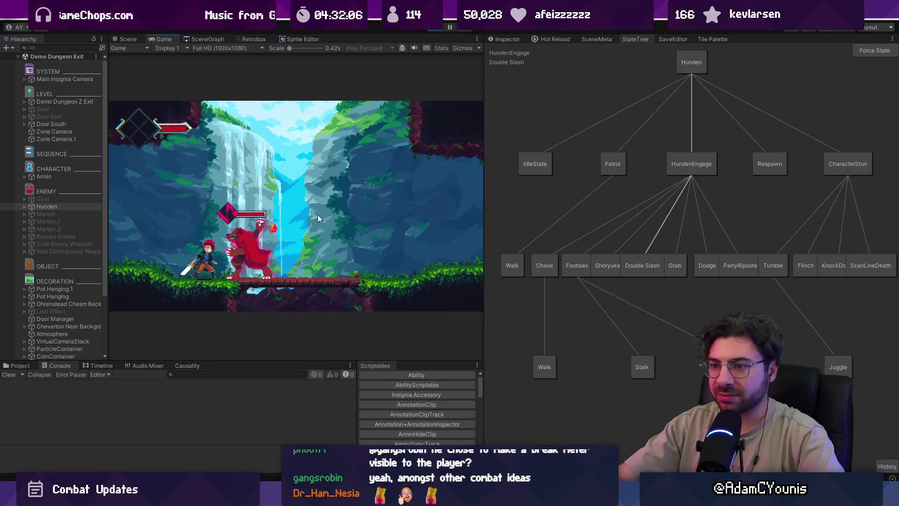
left_click(871, 49)
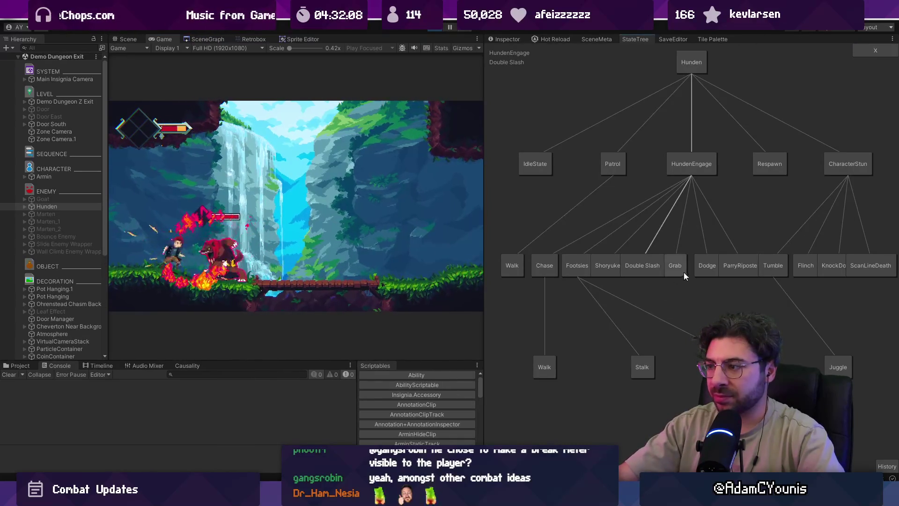
left_click(675, 265)
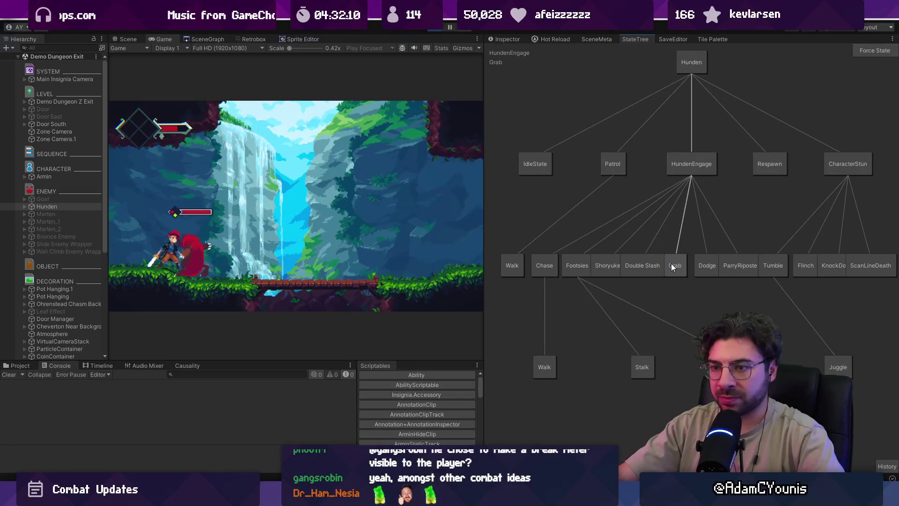
key("alt+Tab")
key("alt+Tab")
key("alt+Tab")
scroll(379, 292, "up", 2)
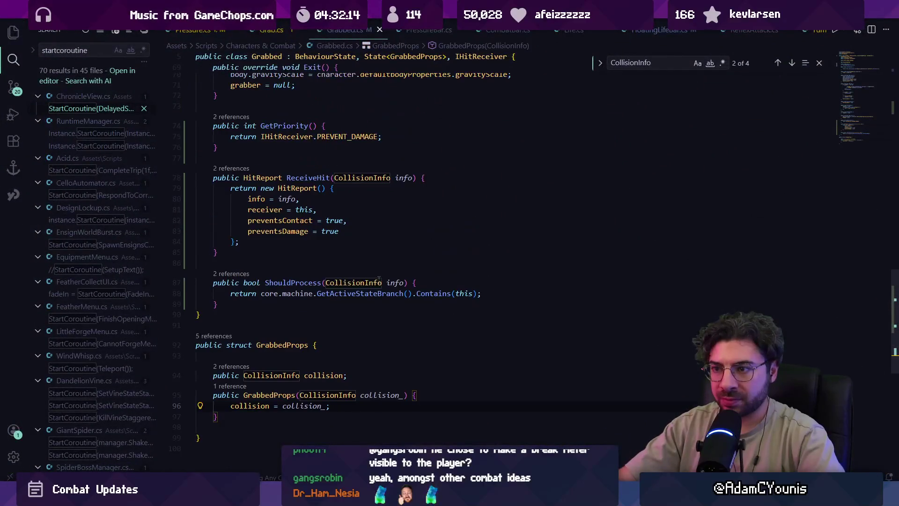
- Change line 88 of ShouldProcess back to return true; and save Grabbed.cs
left_click(361, 293)
left_click(447, 293)
left_click(481, 293)
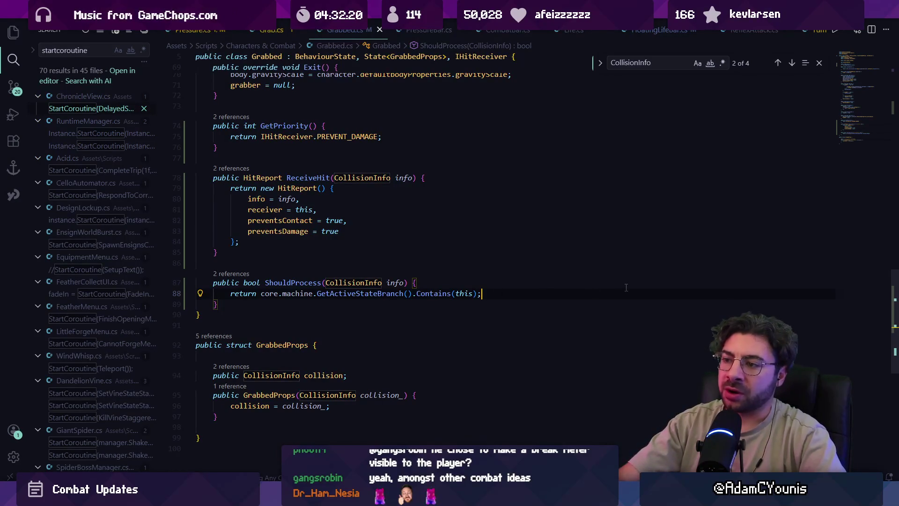
key("shift+Home")
key("ctrl+shift+Right")
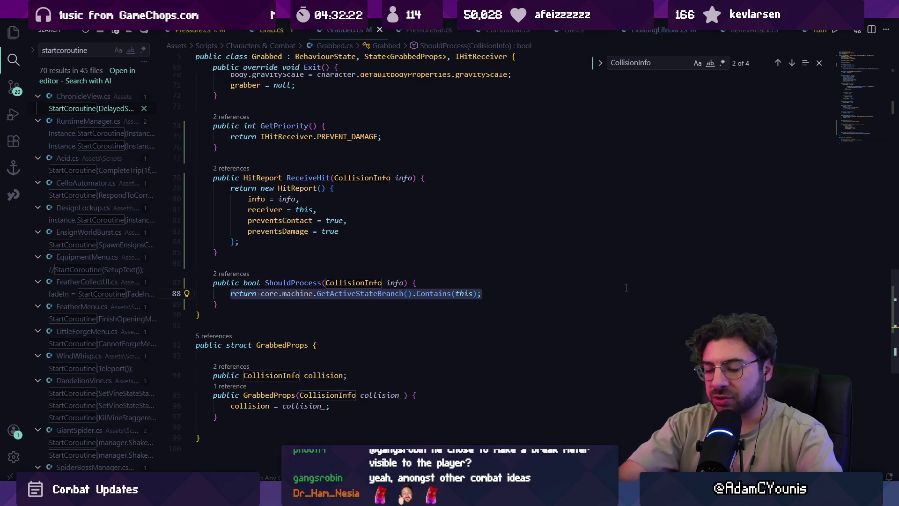
type("tr")
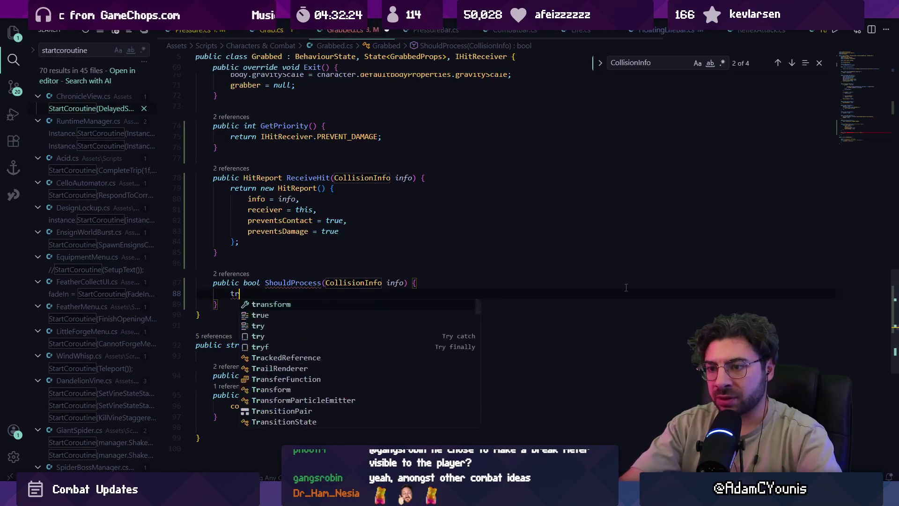
type("ue;")
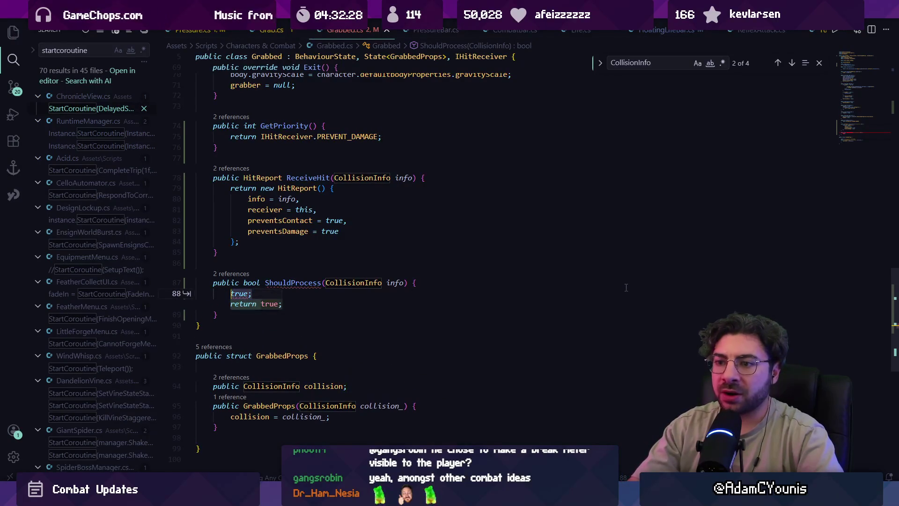
key("Tab")
key("ctrl+s")
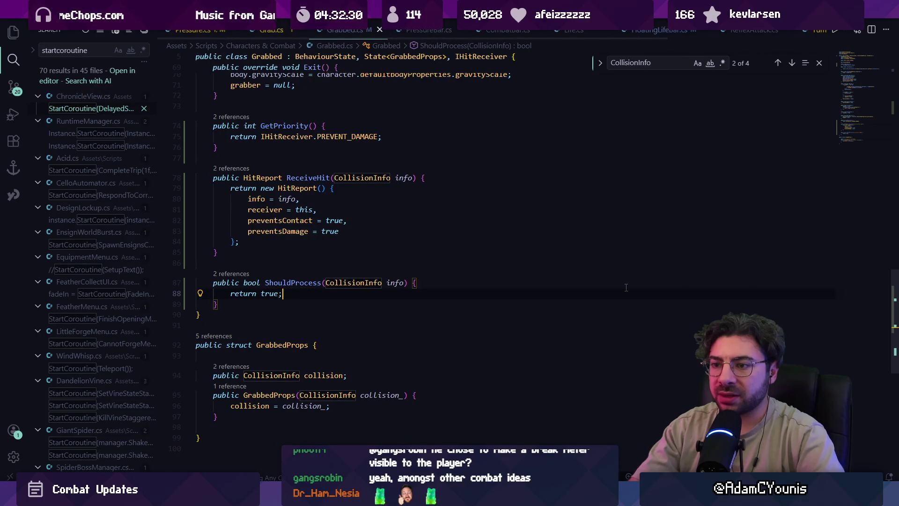
- Resume the paused game in Unity for a quick check, then return to the code
right_click(468, 477)
left_click(361, 309)
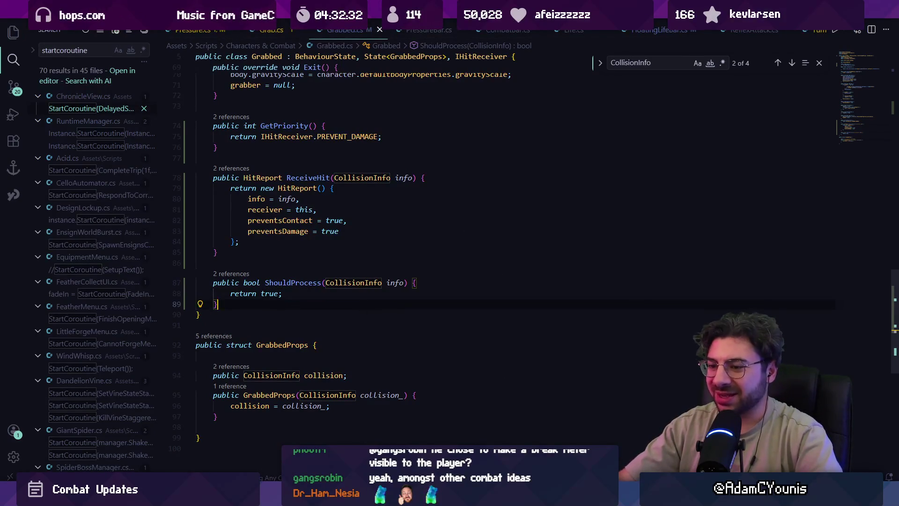
key("alt+Tab")
left_click(449, 27)
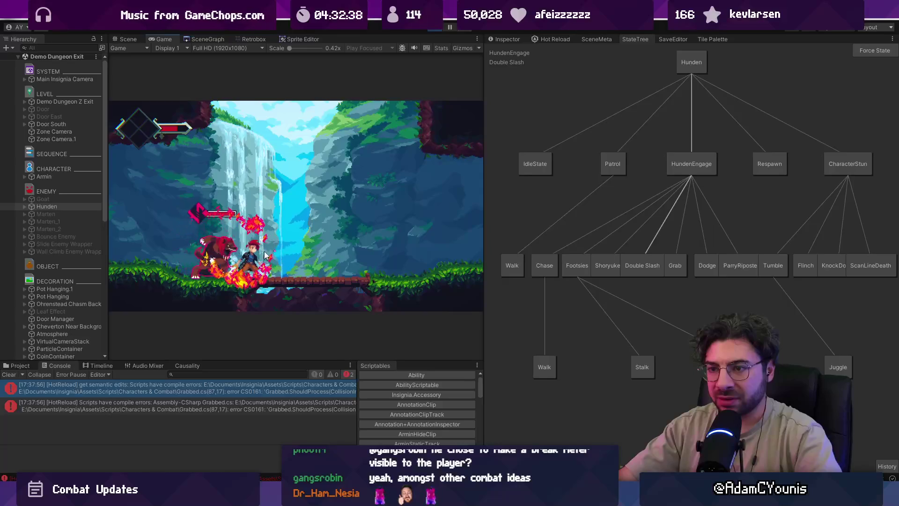
key("alt+Tab")
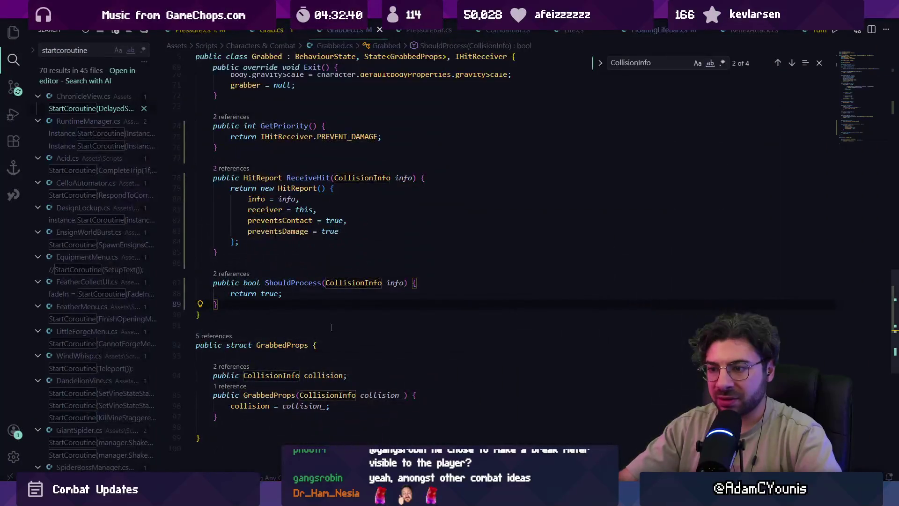
- Rewrite line 88 as info.outcome == CollisionInfo.Outcome.Grabbed and jump to the Outcome enum
key("shift+Home")
type("info.co")
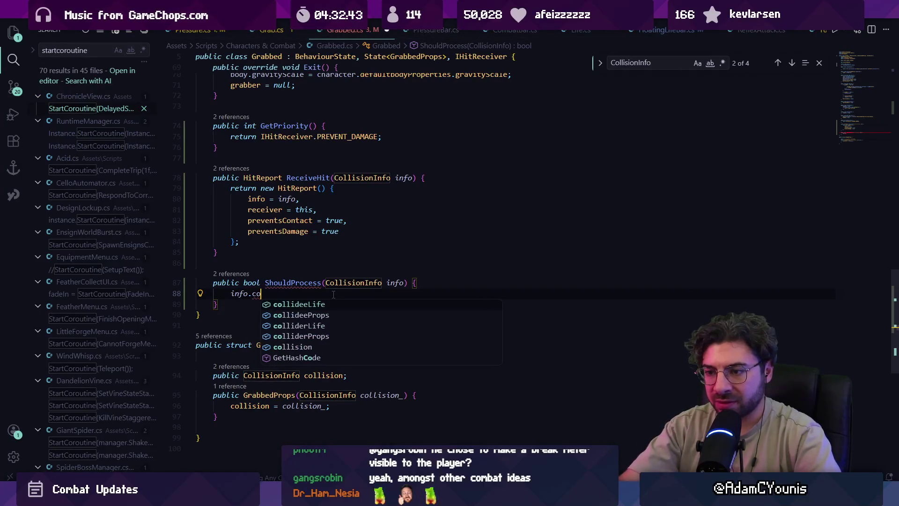
key("Tab")
type(".outcom")
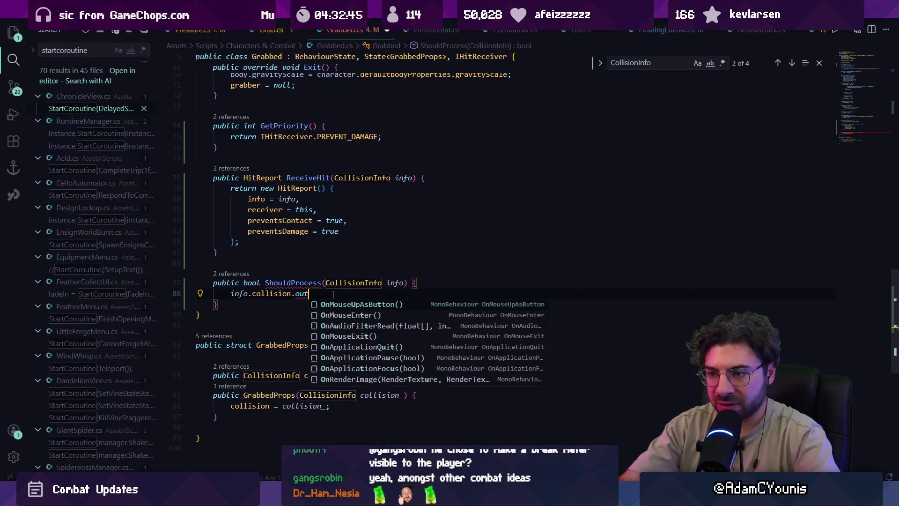
left_click(332, 293, "shift")
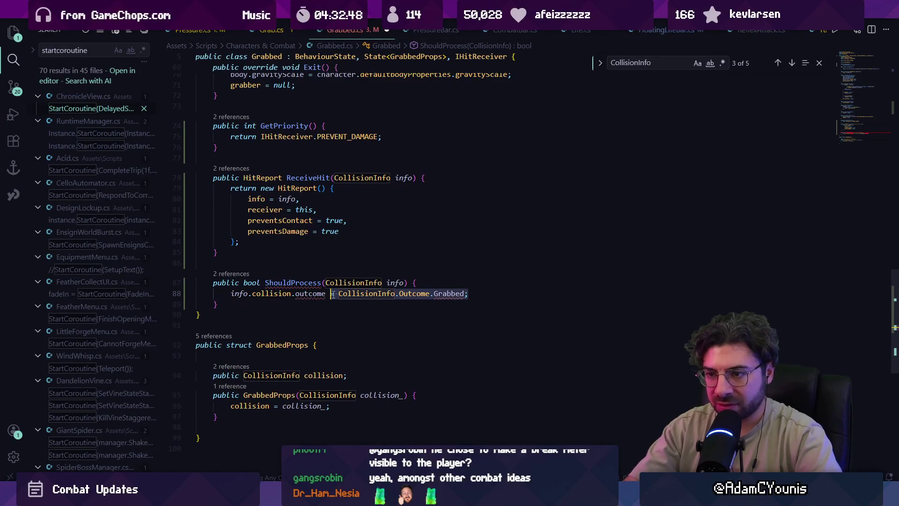
type("outcome ")
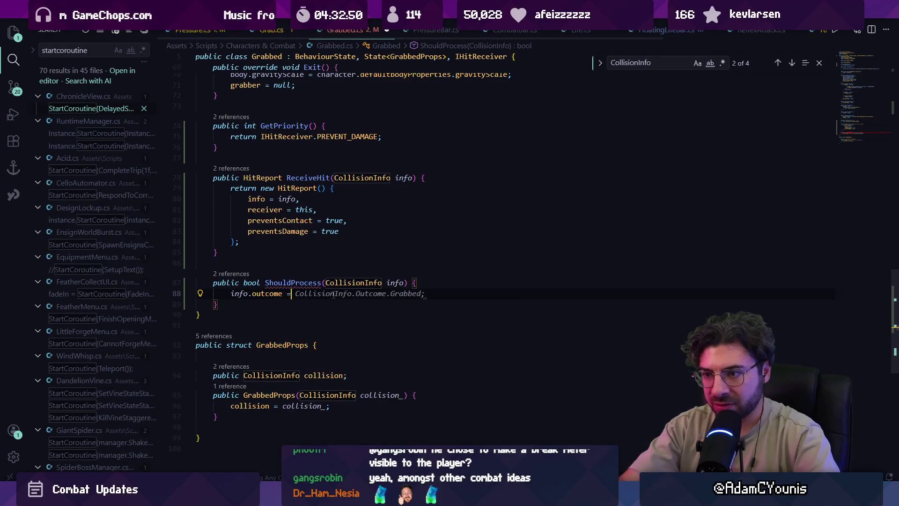
type("== gra")
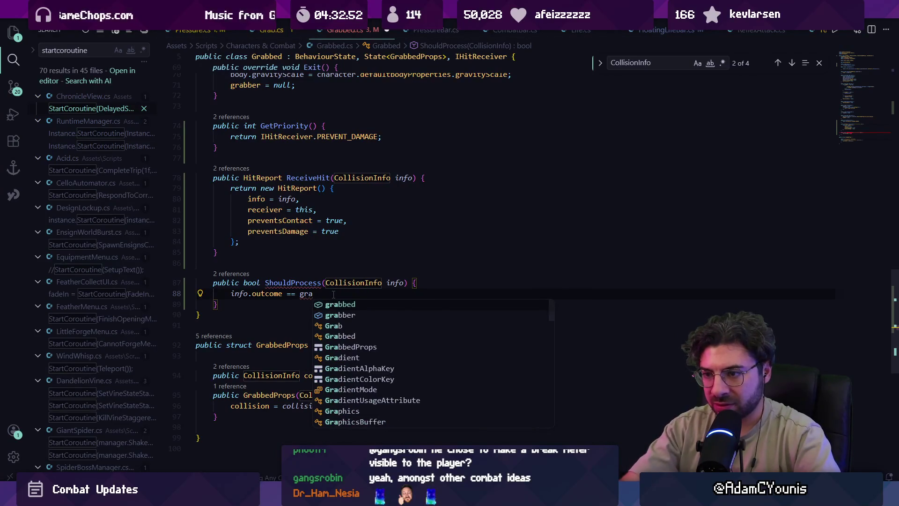
key("BackSpace")
key("BackSpace")
key("BackSpace")
key("Tab")
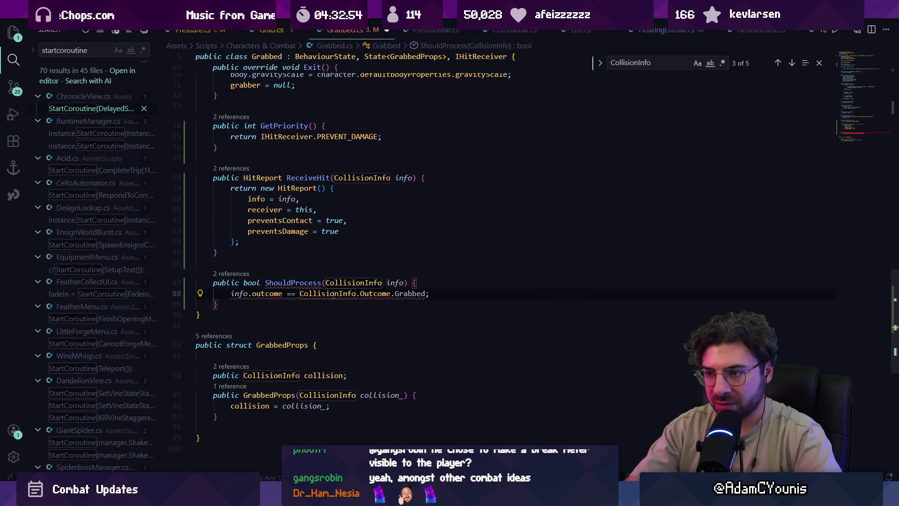
left_click(364, 295, "ctrl")
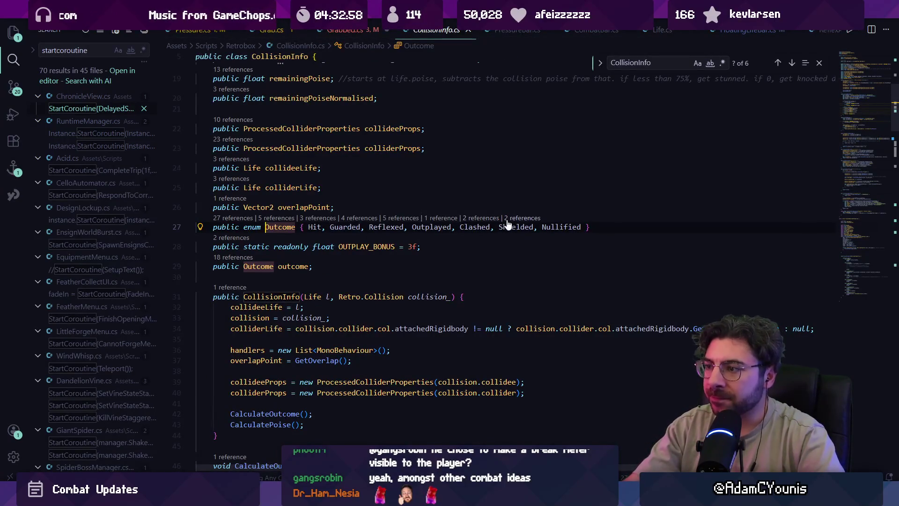
- Append Grabbed to the Outcome enum after Shielded and save CollisionInfo.cs
left_click(522, 229)
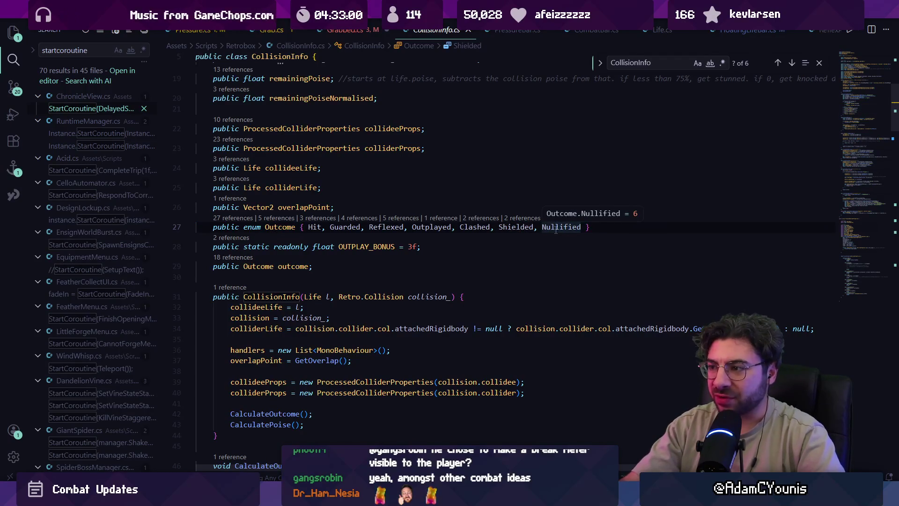
key("Right")
key("Right")
key("Right")
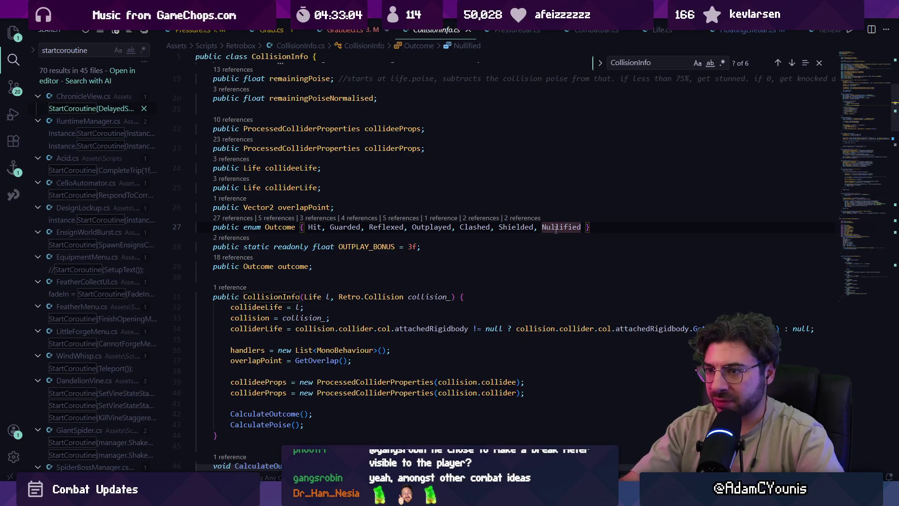
type(",")
type(" Grabbed")
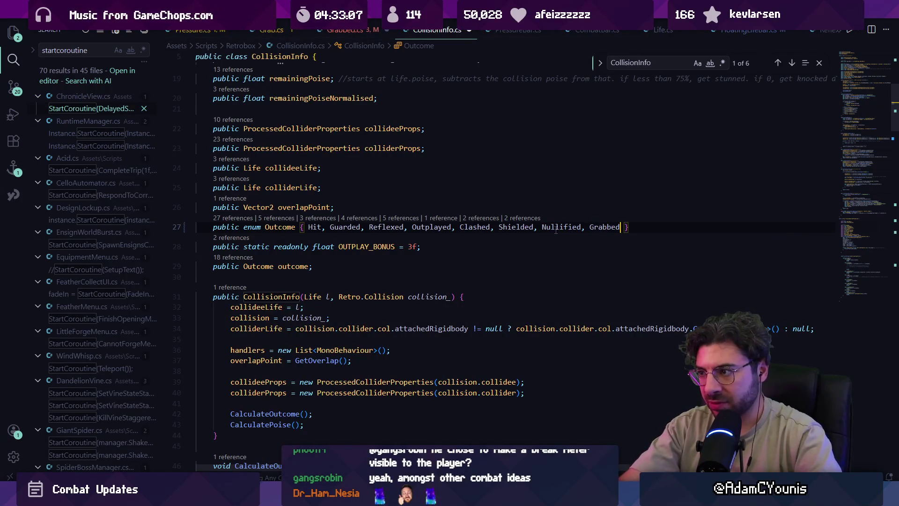
key("ctrl+s")
key("Escape")
- In CalculateOutcome, add an else-if setting Outcome.Grabbed when collision.collider.GetBoxType() == "Grab"
scroll(524, 277, "down", 5)
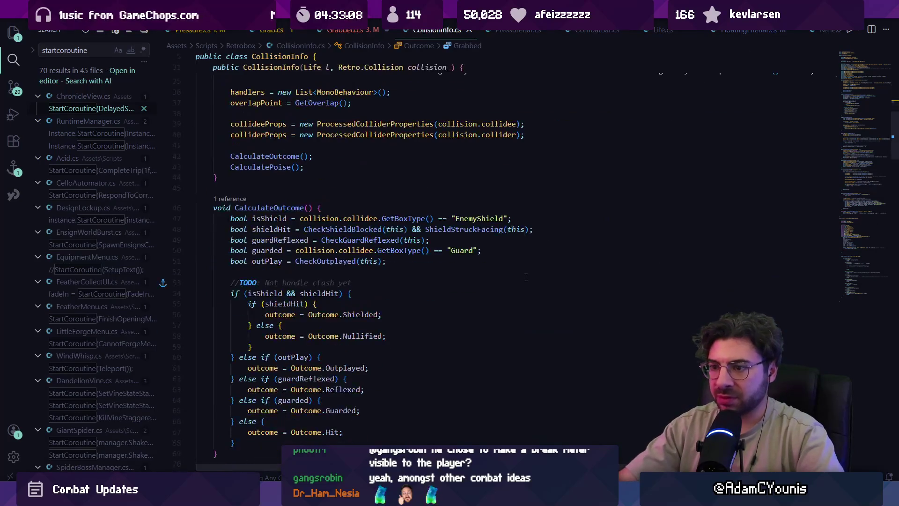
scroll(524, 277, "down", 2)
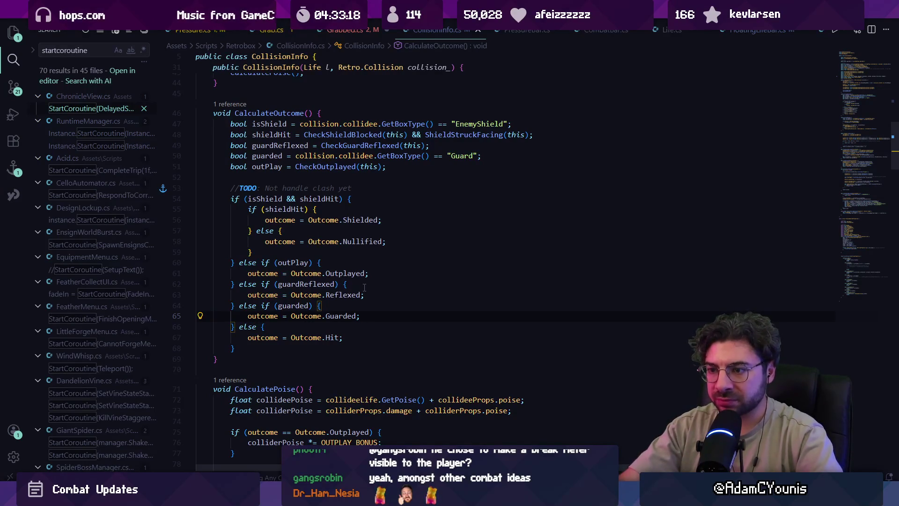
key("Return")
key("Return")
type("}else f")
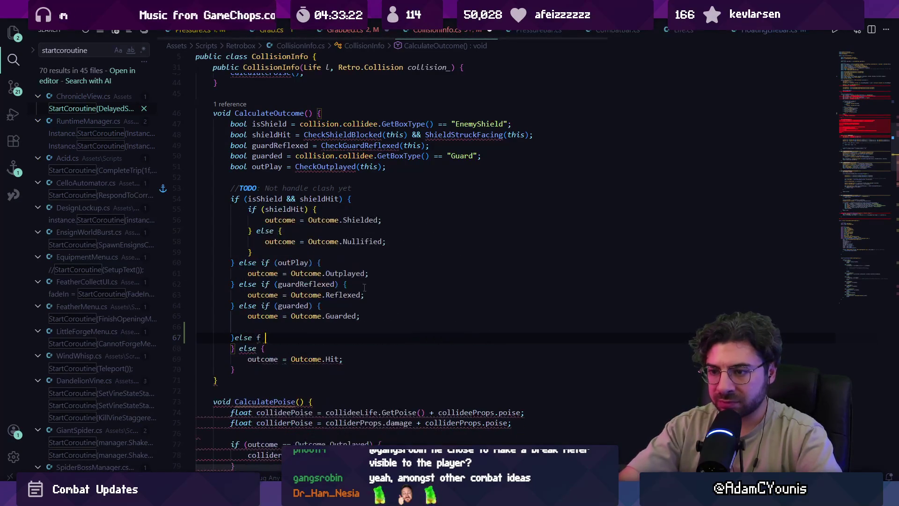
key("Right")
type("{")
key("Return")
key("BackSpace")
key("BackSpace")
key("BackSpace")
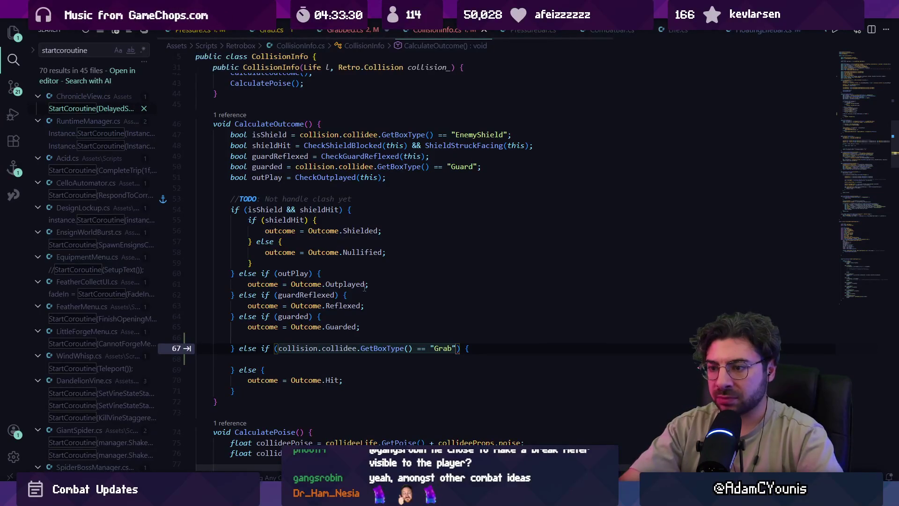
type("colliderProps.damage == 0")
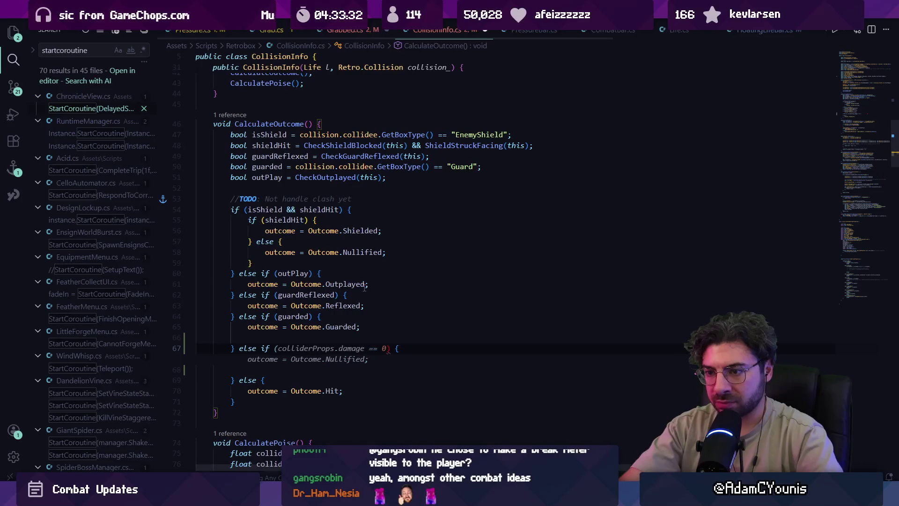
type("co")
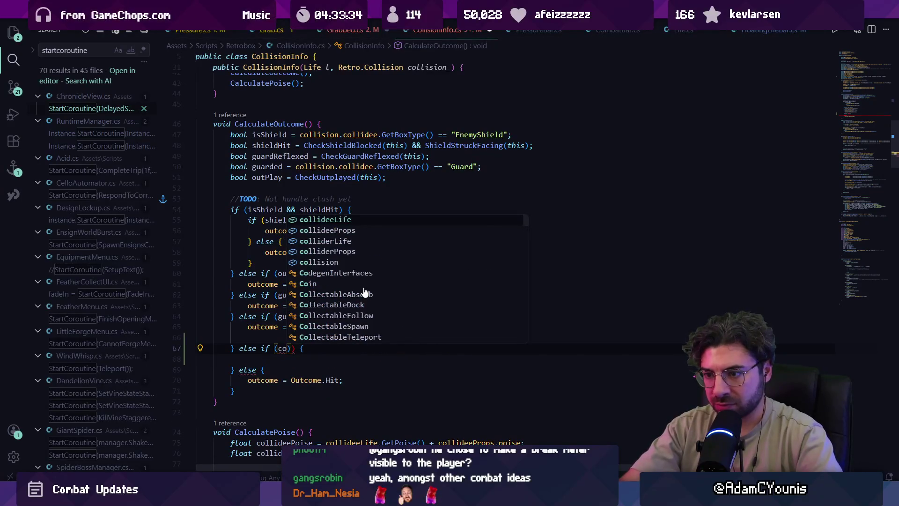
type("llision.")
key("Escape")
key("Tab")
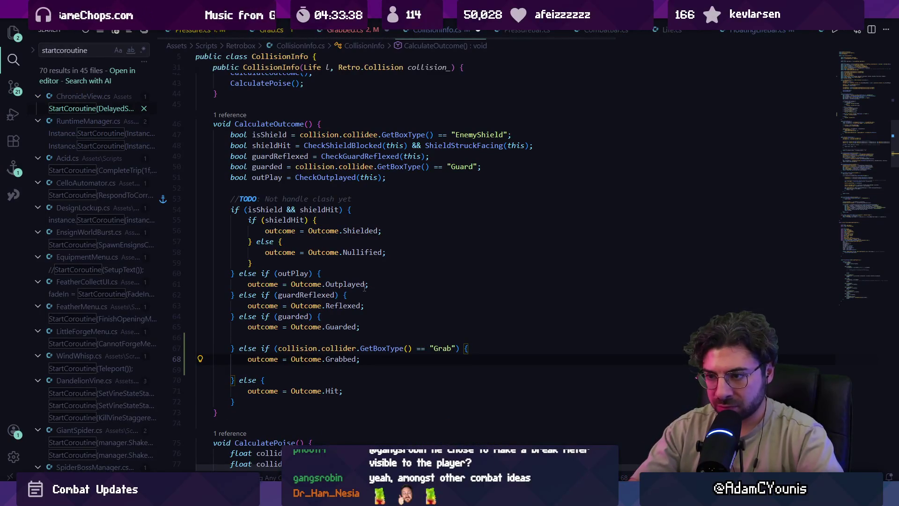
key("BackSpace")
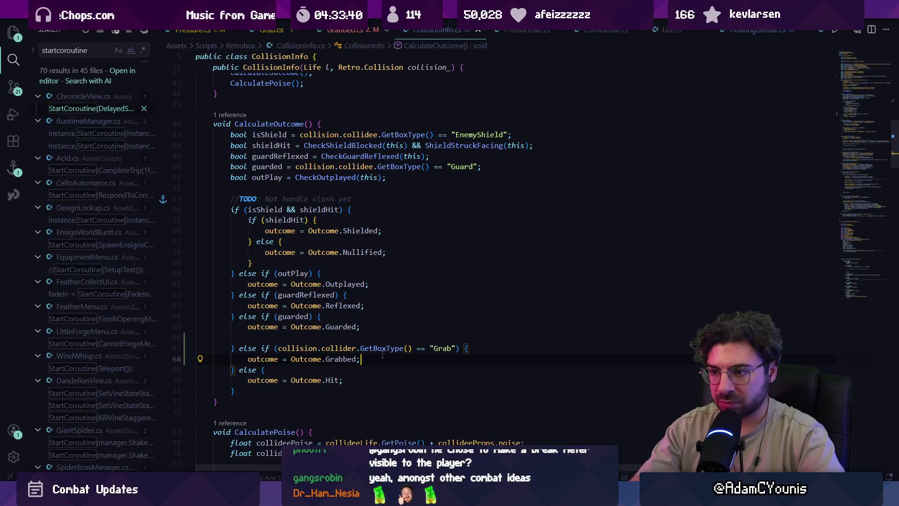
- Trace GetBoxType into ColliderInfo.cs and myBoxType's references, then return to CollisionInfo.cs and Unity
left_click(382, 350, "ctrl")
key("alt+Left")
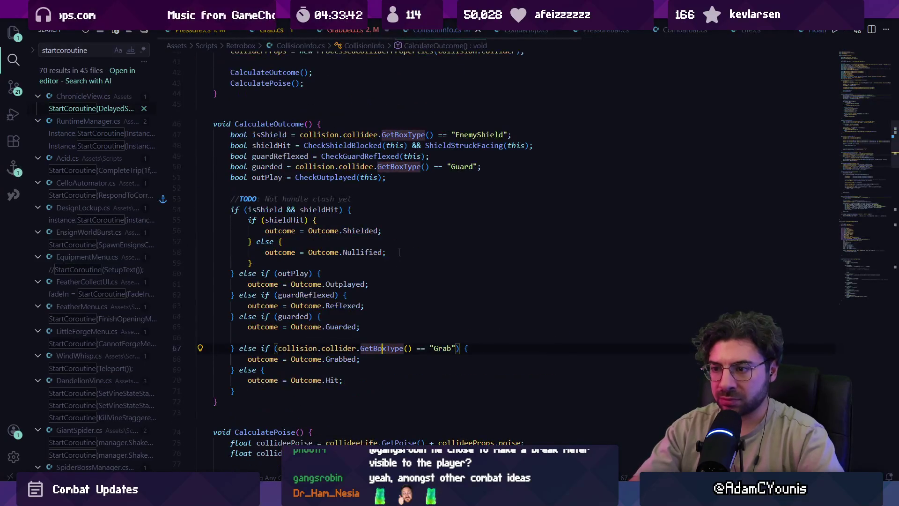
left_click(382, 349, "ctrl")
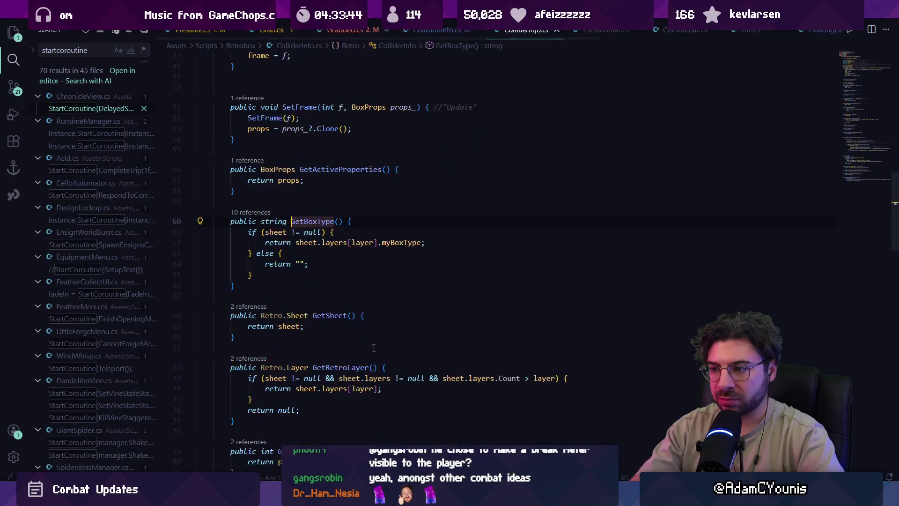
left_click(387, 243, "ctrl")
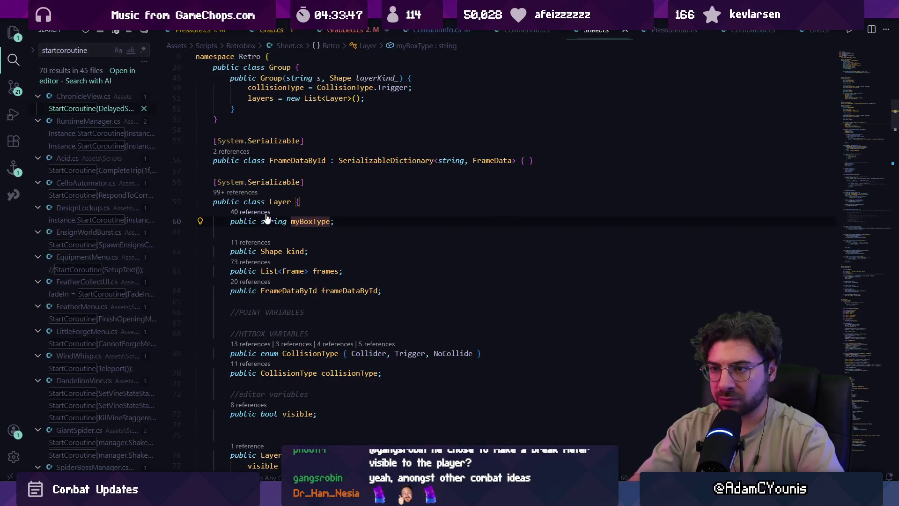
key("shift+F12")
key("Escape")
key("alt+Left")
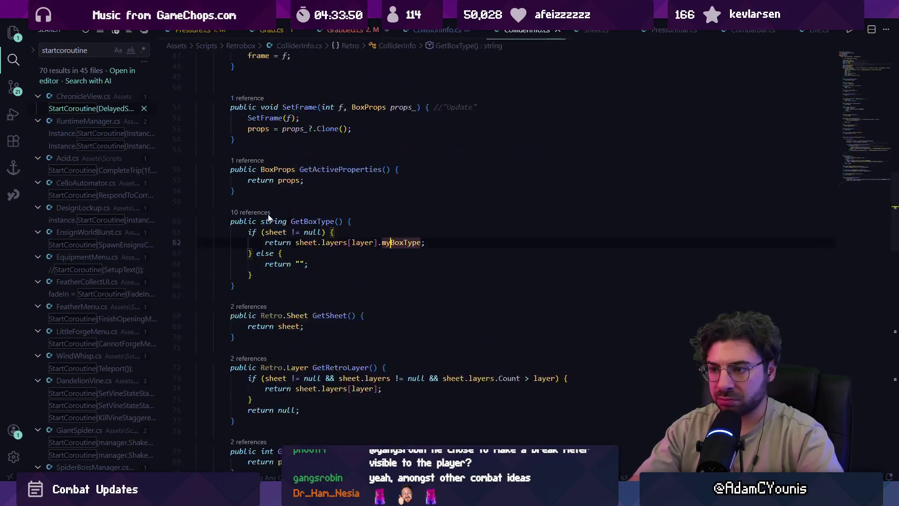
key("alt+Left")
key("alt+Tab")
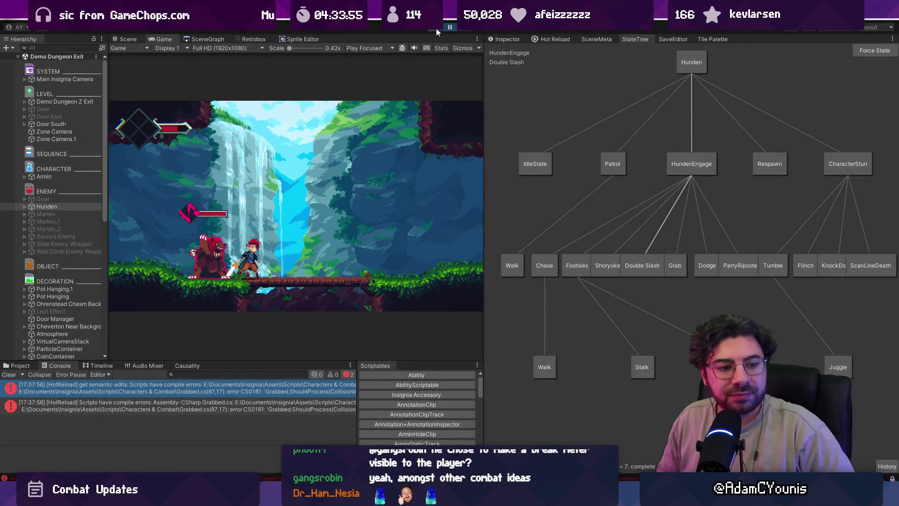
- Start the game in Unity, then return to the end of the Grab condition in CollisionInfo.cs
left_click(437, 28)
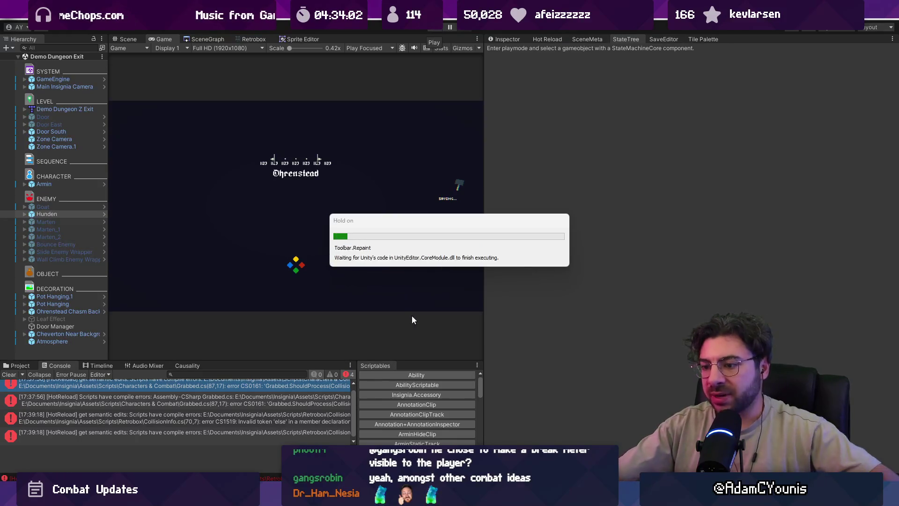
key("alt+Tab")
left_click(461, 349)
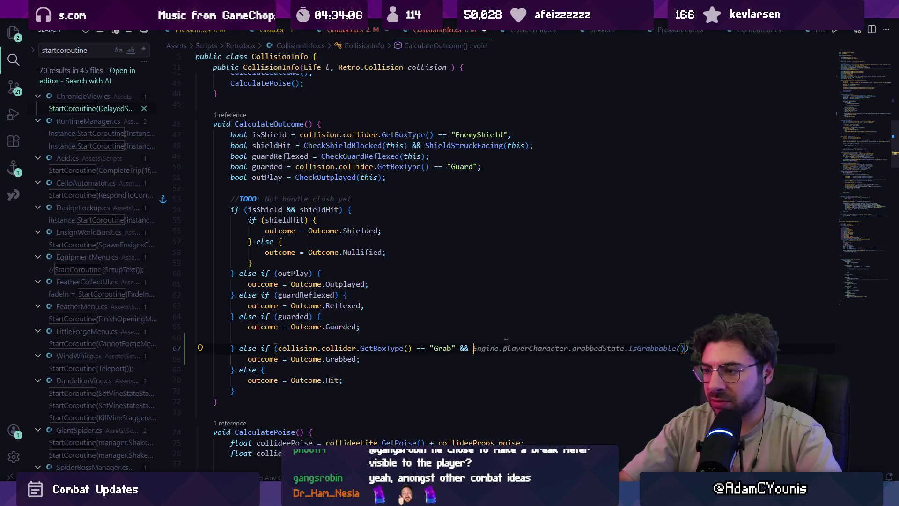
- Add && collision.collidee.GetBoxType() == "Hurt" to the Grab condition on line 67
type("collision.c")
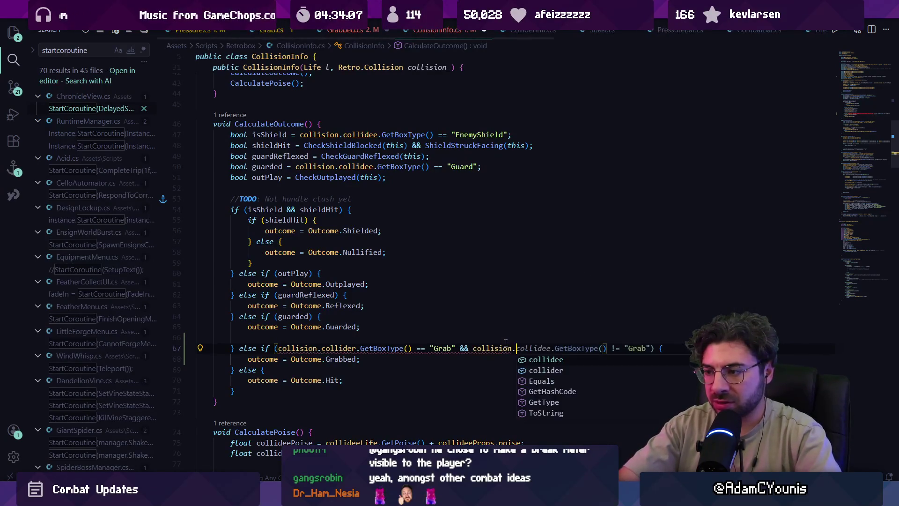
key("Tab")
key("Tab")
key("ctrl+Left")
key("ctrl+Left")
key("ctrl+shift+Left")
key("ctrl+Right")
key("ctrl+shift+Left")
type("hjuir")
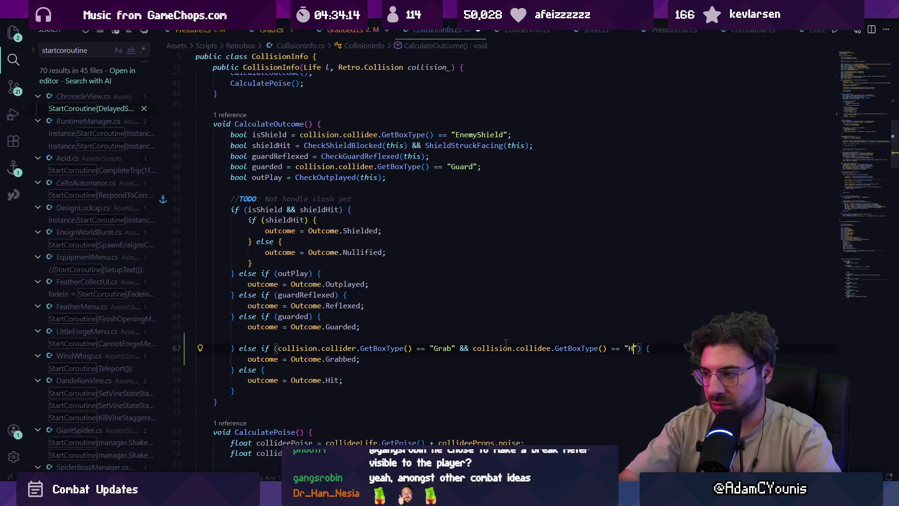
key("super+d")
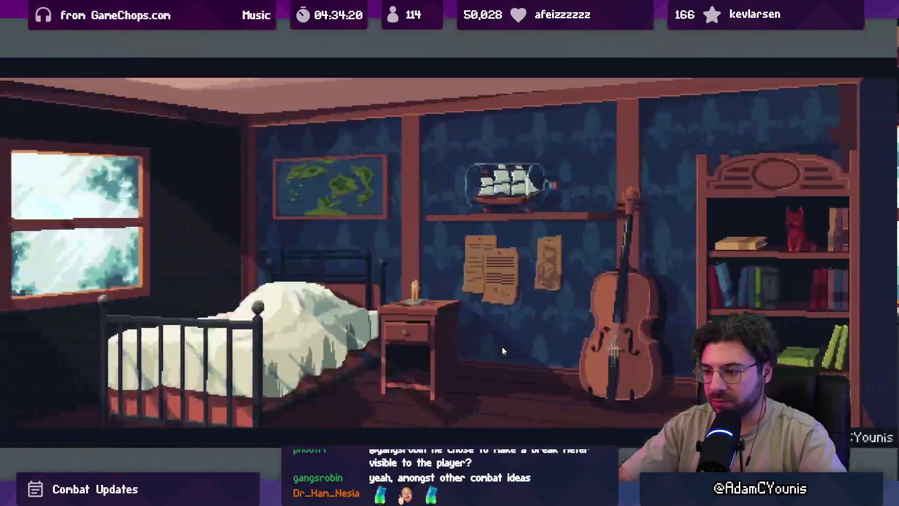
key("super+d")
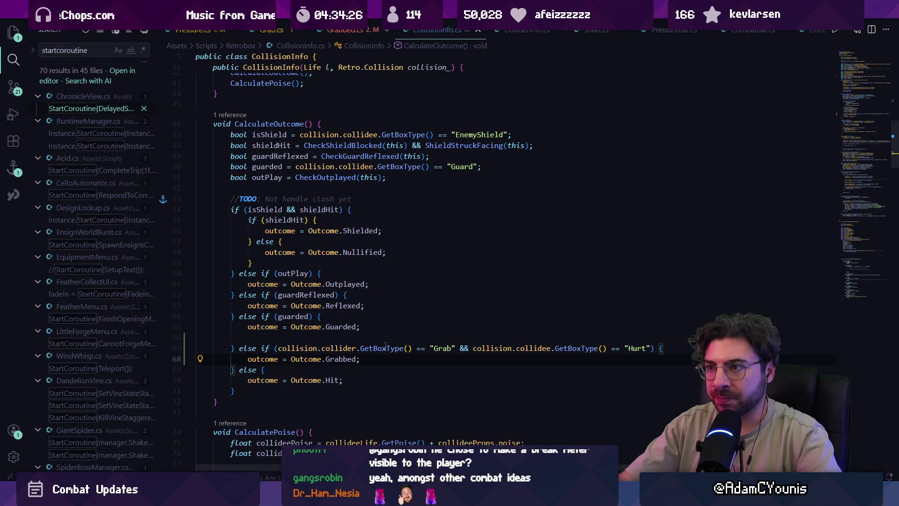
key("alt+Tab")
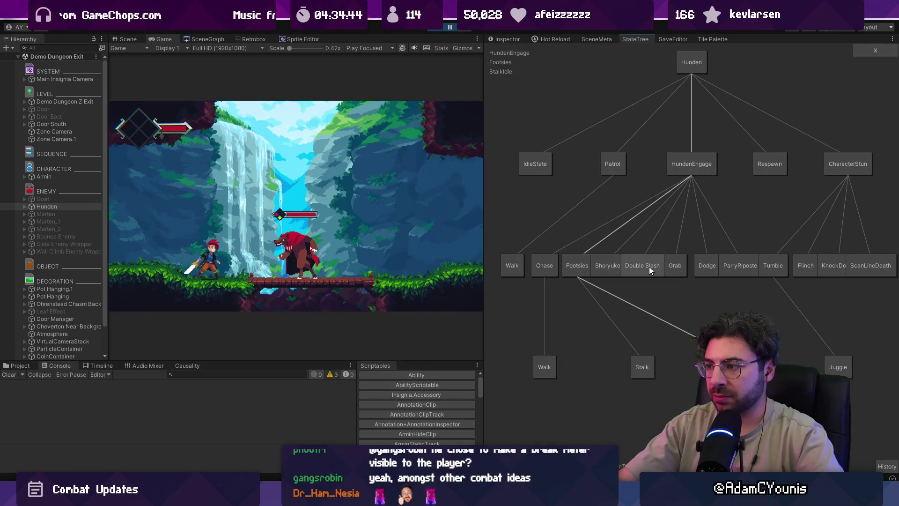
- Force Hunden into Grab from the StateTree, pause the game, and return to CollisionInfo.cs
left_click(672, 267)
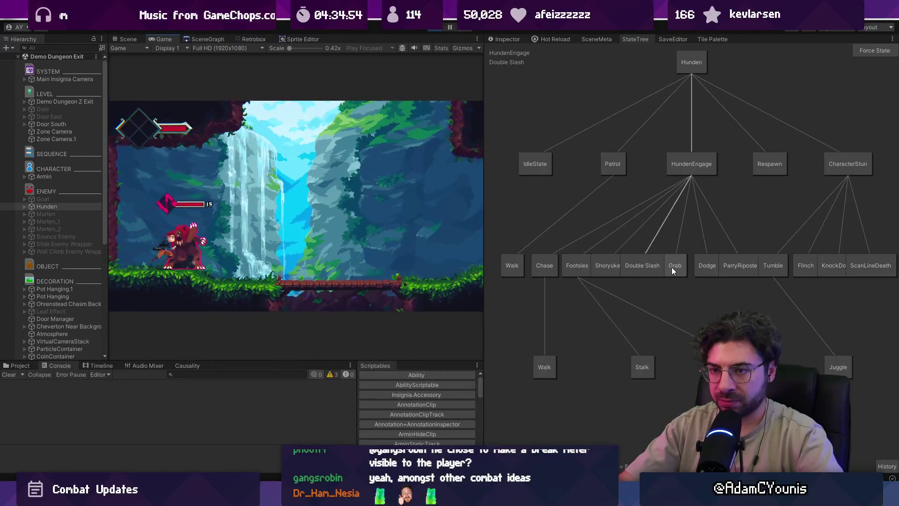
left_click(446, 26)
key("alt+Tab")
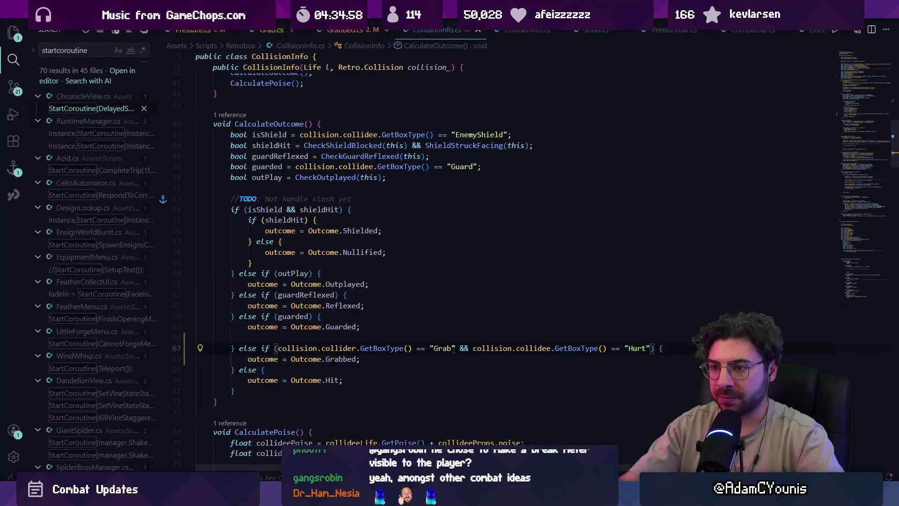
- Add 'return' on line 88 so ShouldProcess returns info.outcome == CollisionInfo.Outcome.Grabbed, then save
left_click(346, 29)
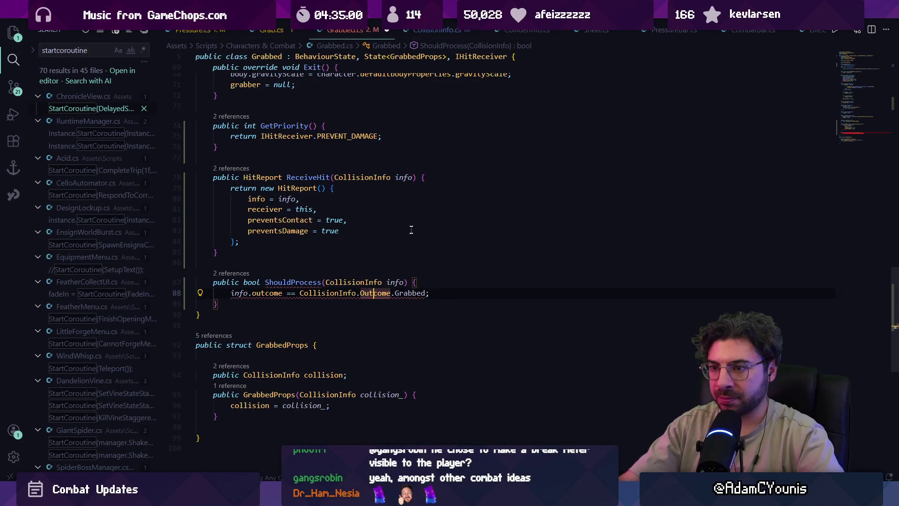
left_click(471, 291)
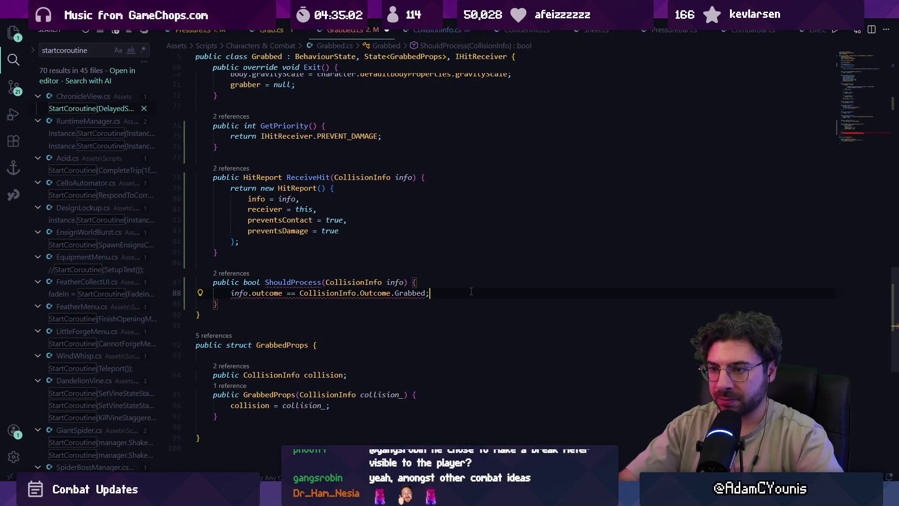
key("Home")
type("retur")
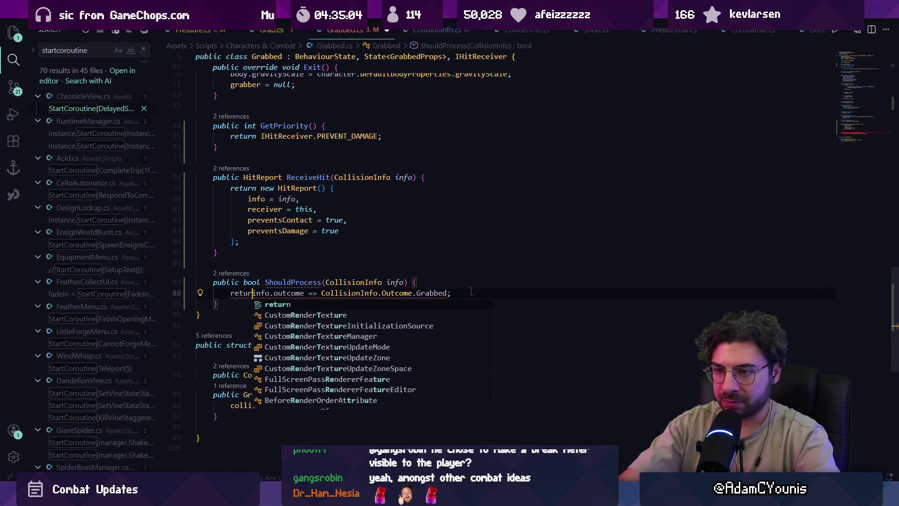
type("n")
key("ctrl+s")
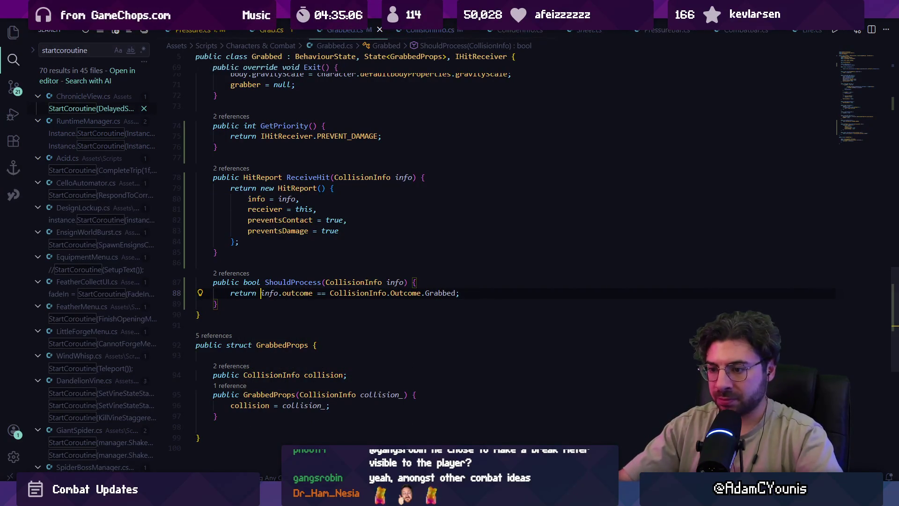
key("alt+Tab")
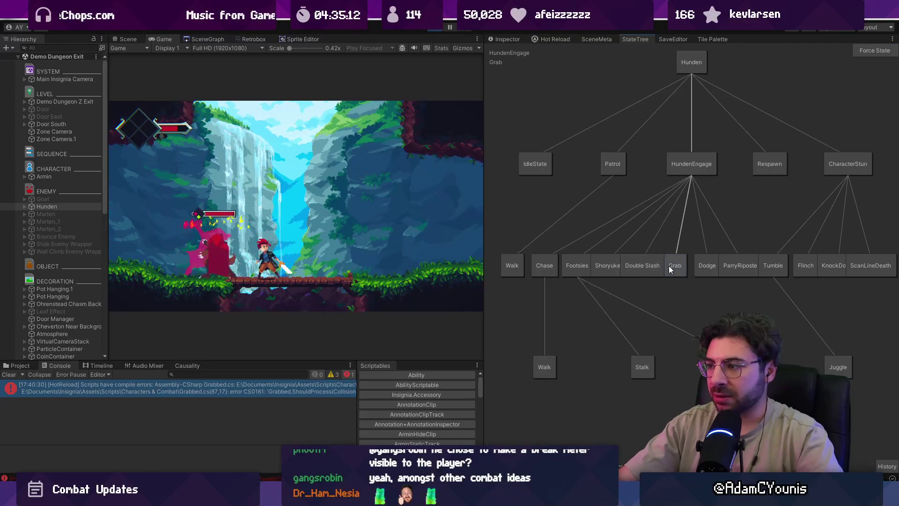
- Force Grab, restart play mode, leave the maximized Game view, and force Hunden's Grab on the player
left_click(873, 55)
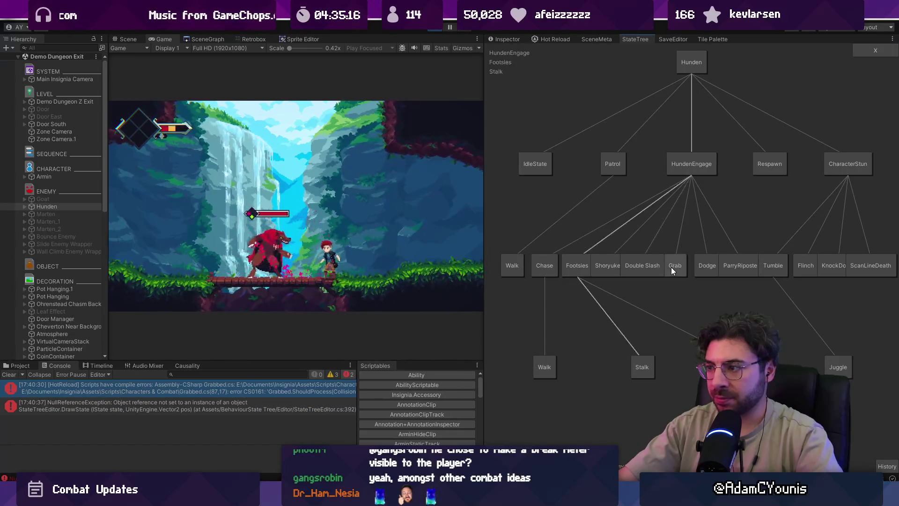
left_click(671, 267)
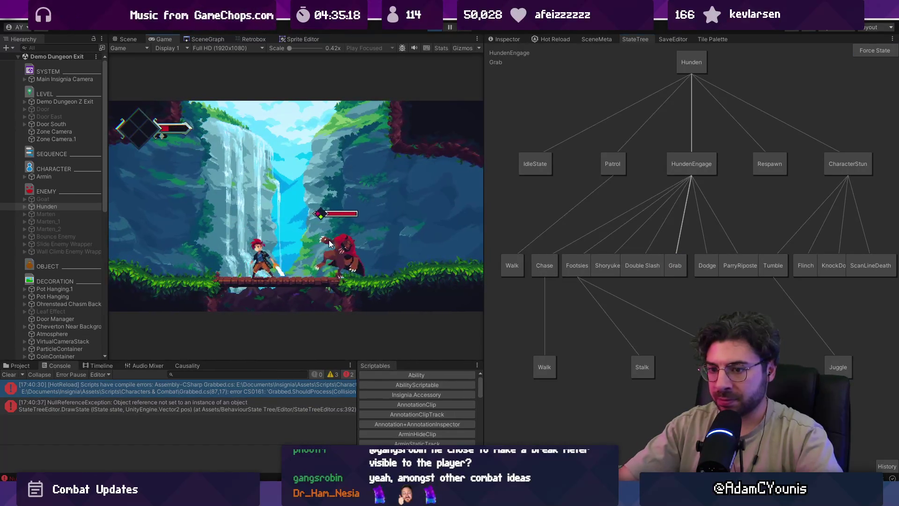
left_click(434, 31)
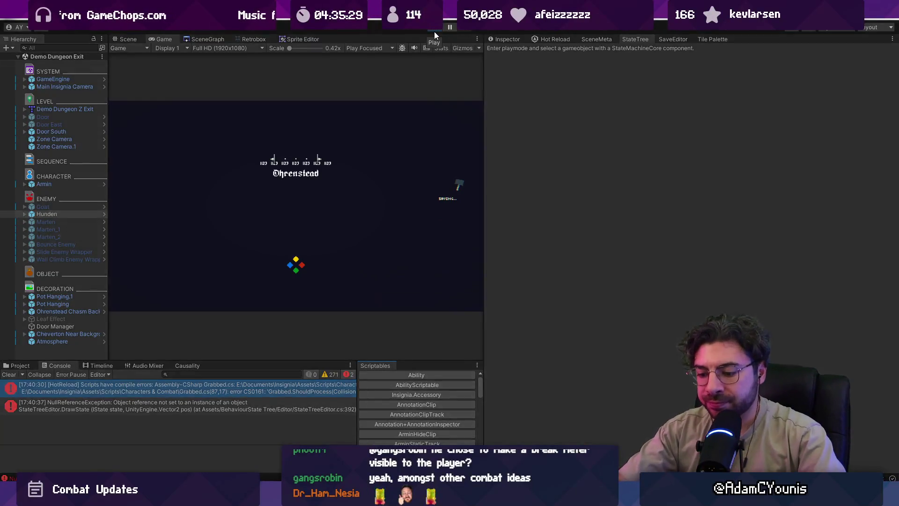
left_click(434, 32)
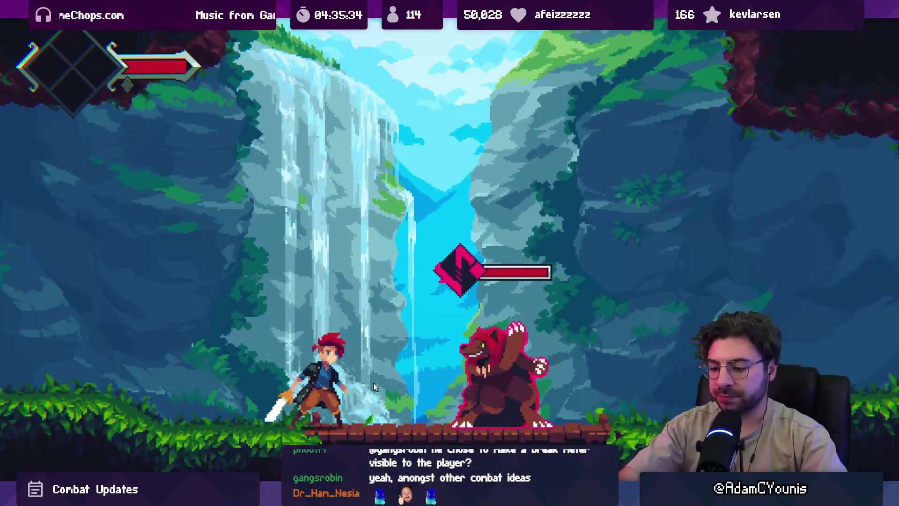
key("shift+space")
left_click(673, 262)
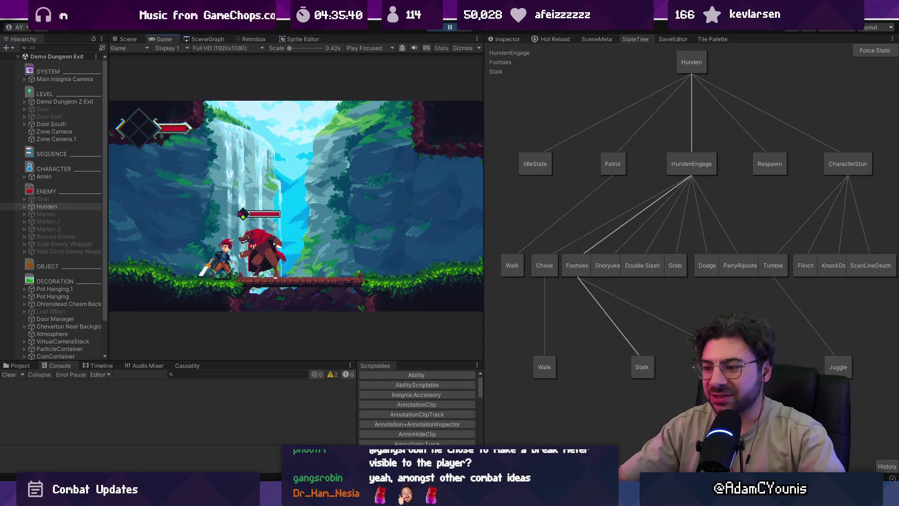
key("alt+Tab")
left_click(369, 301)
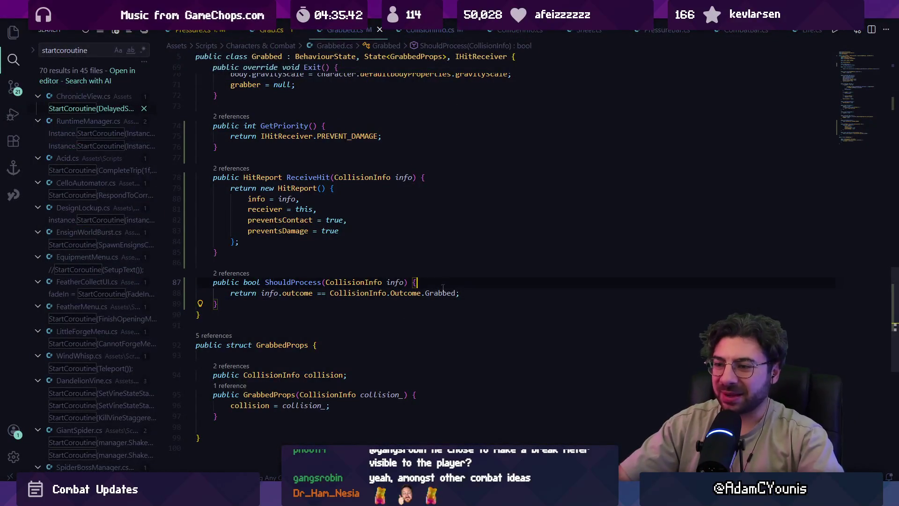
- Insert Debug.Log(info.outcome); as ShouldProcess's first line, save Grabbed.cs, and return to Unity
key("Return")
type("Debug.Log")
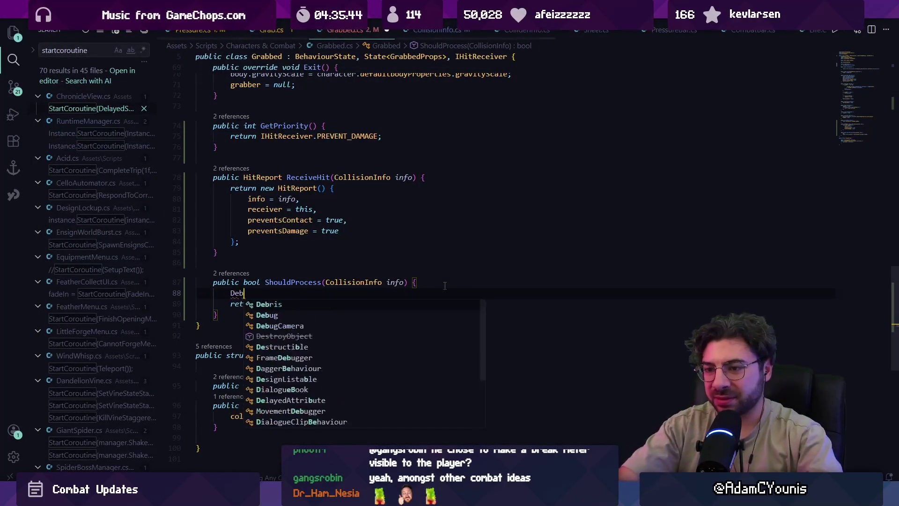
key("Escape")
key("Tab")
key("ctrl+s")
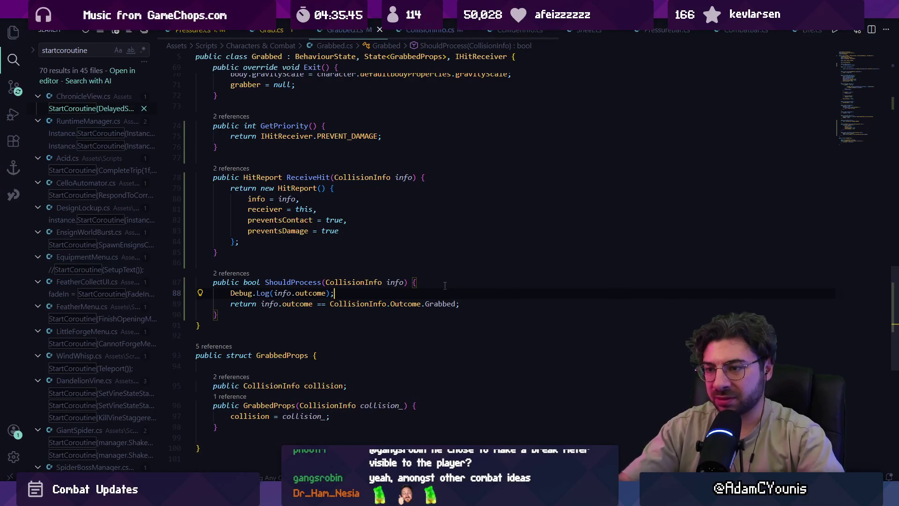
key("alt+Tab")
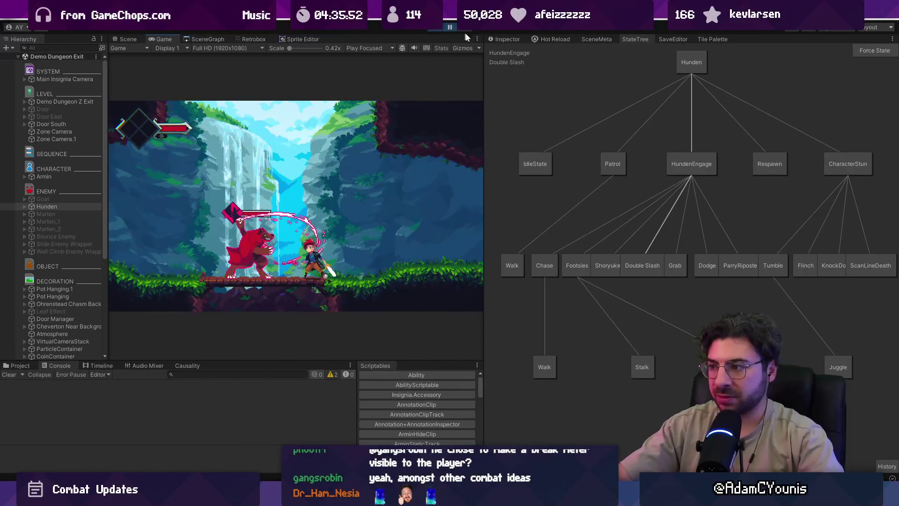
- Force Hunden's Grab state twice and confirm the Console logs 'Grabbed'
left_click(683, 266)
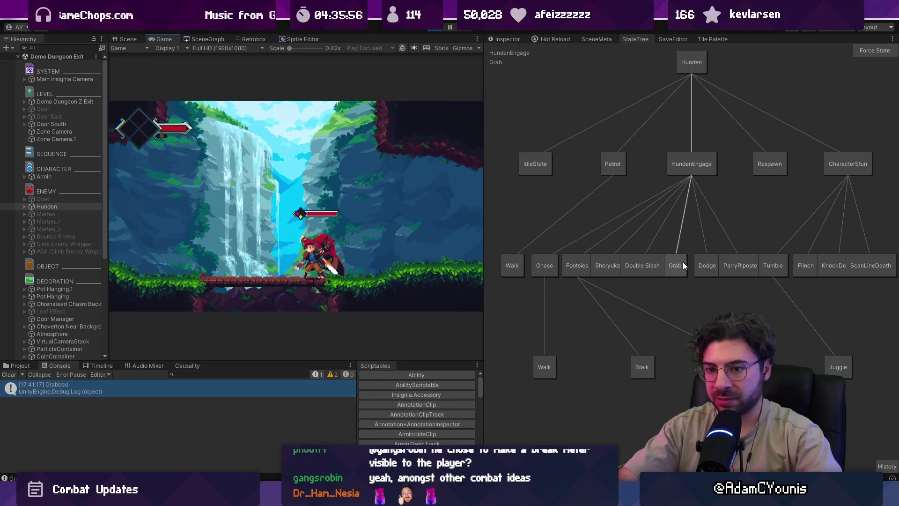
left_click(654, 265)
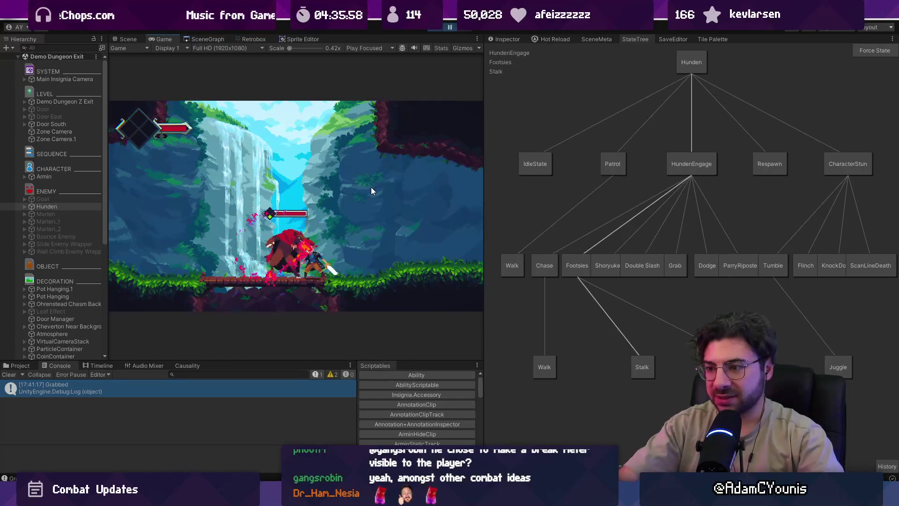
key("alt+Tab")
triple_click(404, 294)
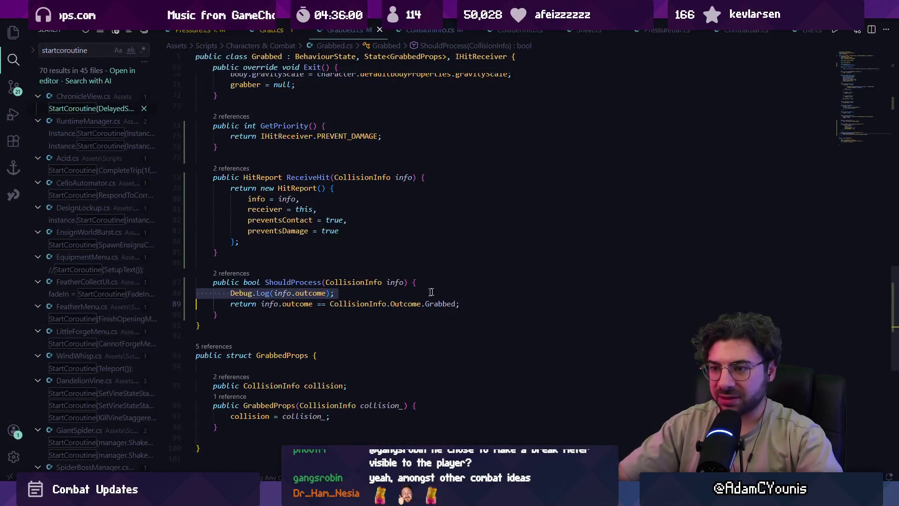
- Delete the Debug.Log line and search for ShouldProcess in Grabbed.cs
key("Delete")
key("ctrl+f")
type("shoould")
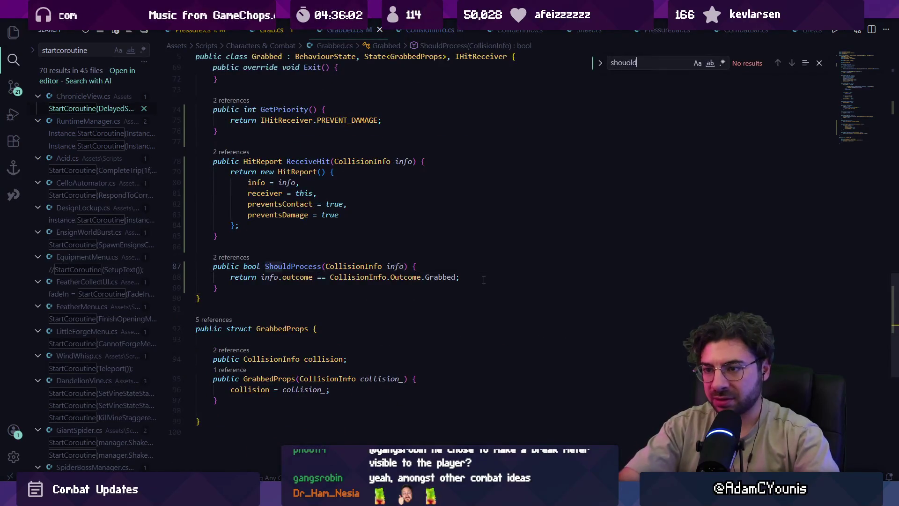
key("BackSpace")
key("BackSpace")
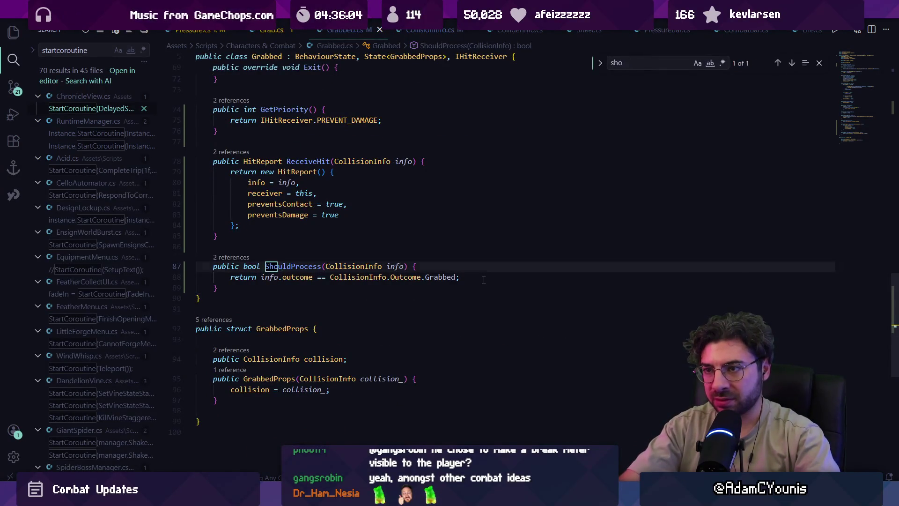
key("Escape")
- Trace ReceiveHit's call in Life.cs, checking preventsContact and the ShouldProcess call, then return
left_click(303, 225)
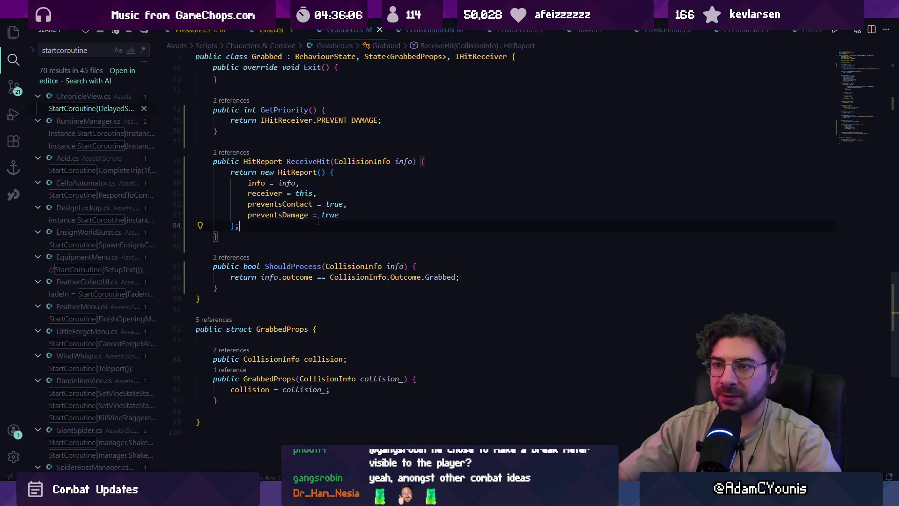
scroll(294, 246, "up", 3)
left_click(238, 248)
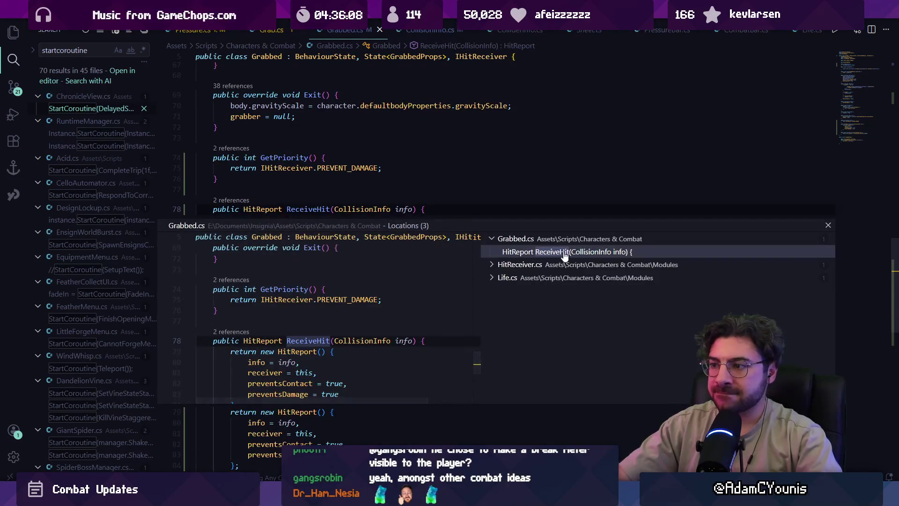
left_click(536, 278)
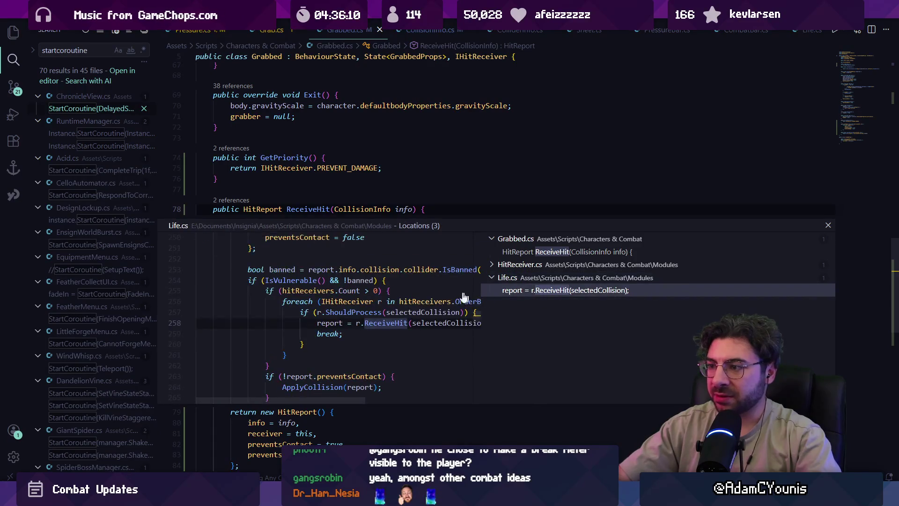
double_click(539, 295)
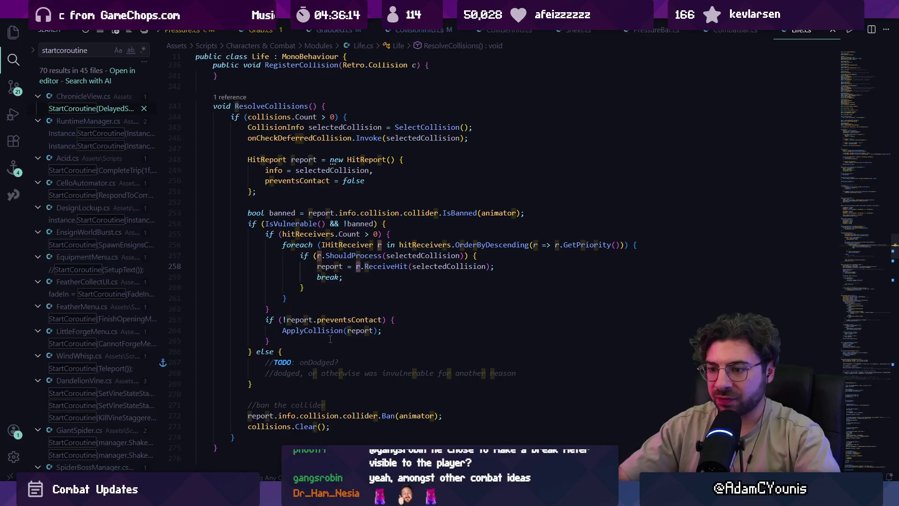
left_click(365, 320)
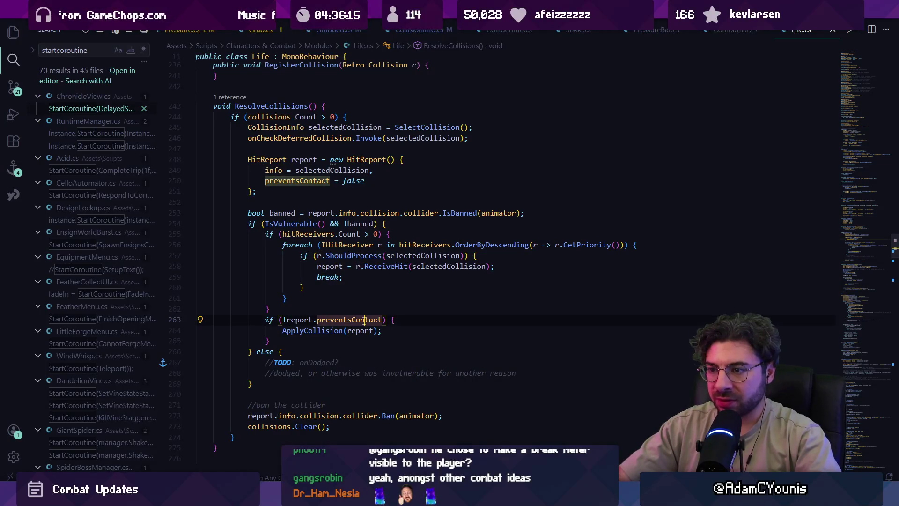
left_click(352, 255)
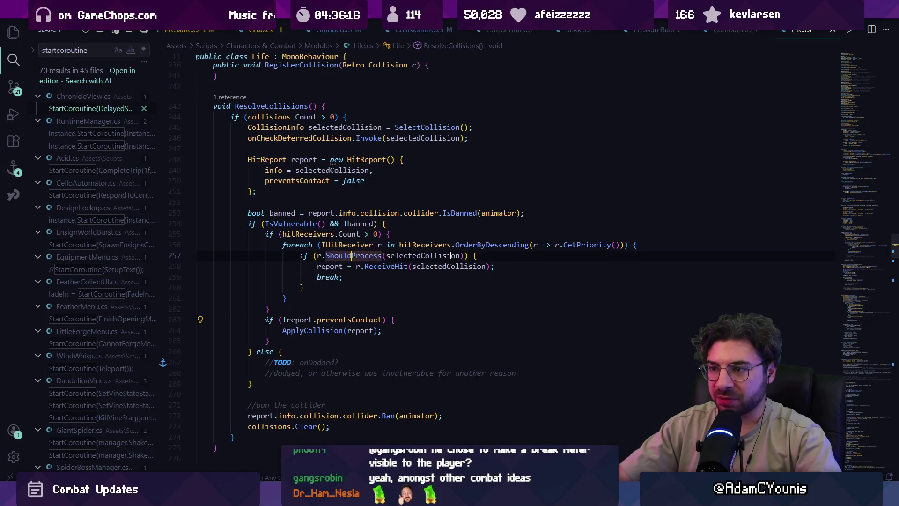
left_click(367, 266, "ctrl")
left_click(406, 333)
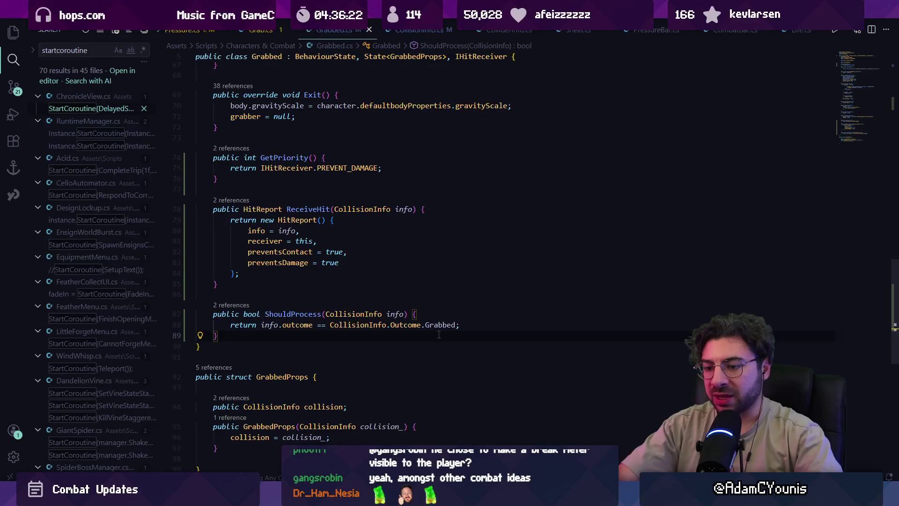
- In Grab.cs, search for 'victim.' and step through its matches
key("ctrl+Tab")
key("ctrl+f")
type("set")
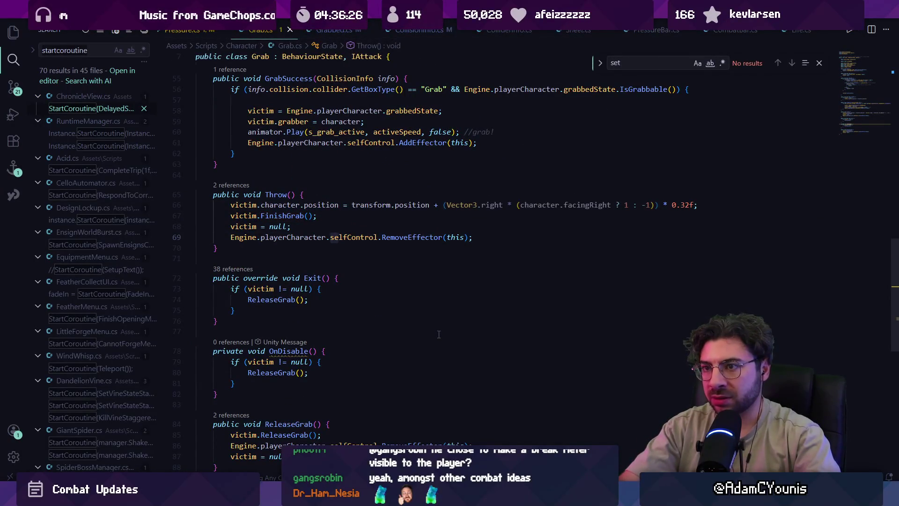
key("BackSpace")
key("BackSpace")
key("BackSpace")
type("vid")
key("BackSpace")
type("ctim.")
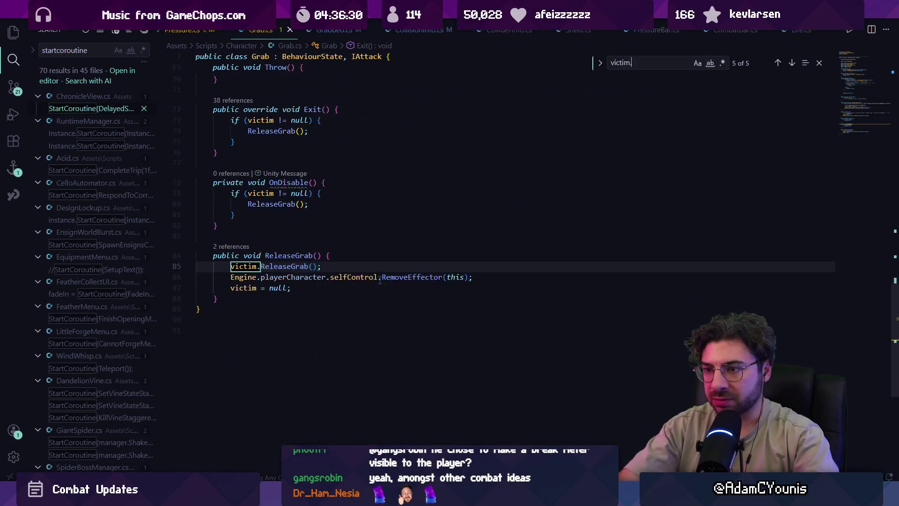
key("Return")
key("Return")
key("Return")
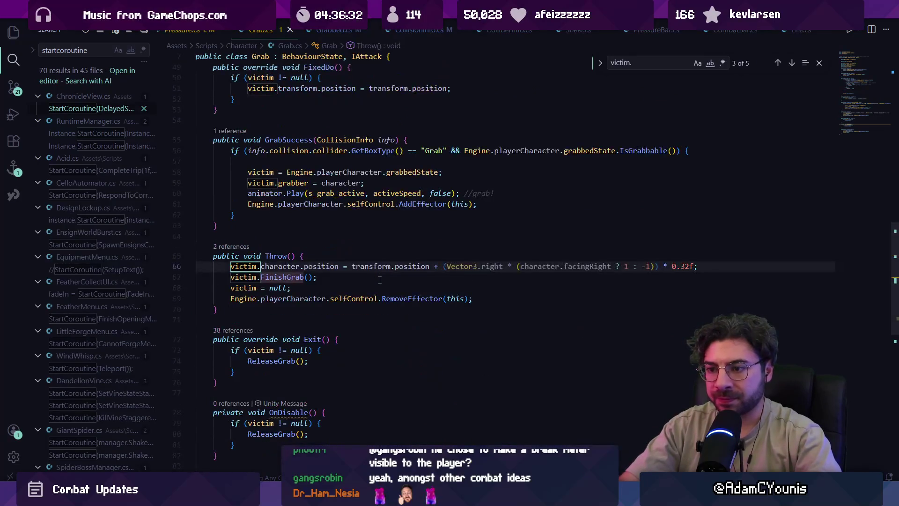
key("Return")
key("Return")
key("Return")
key("Return")
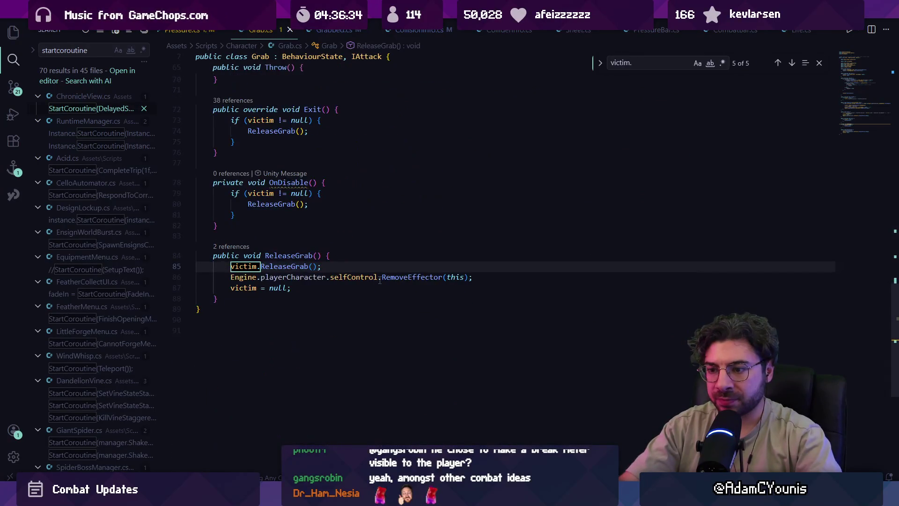
key("Escape")
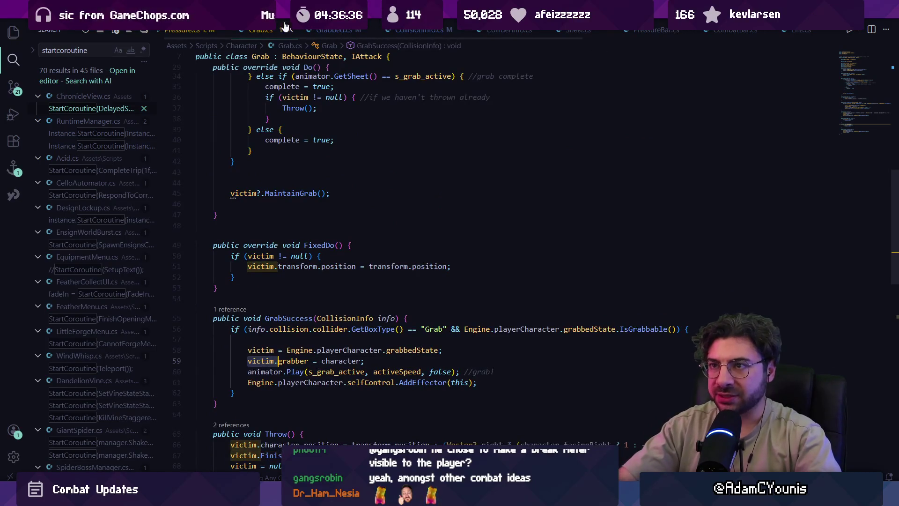
- Open the AddListener(GrabSuccess) registration in Start from GrabSuccess's references
scroll(333, 239, "down", 3)
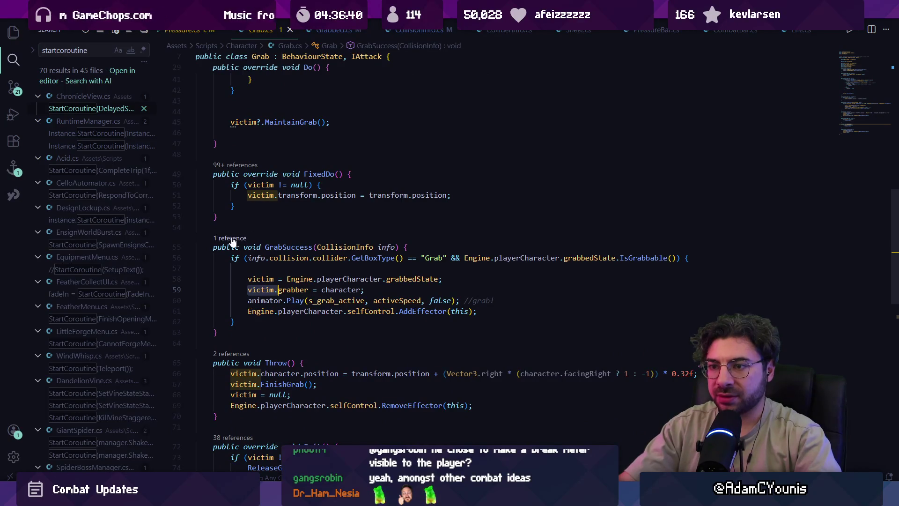
left_click(233, 239)
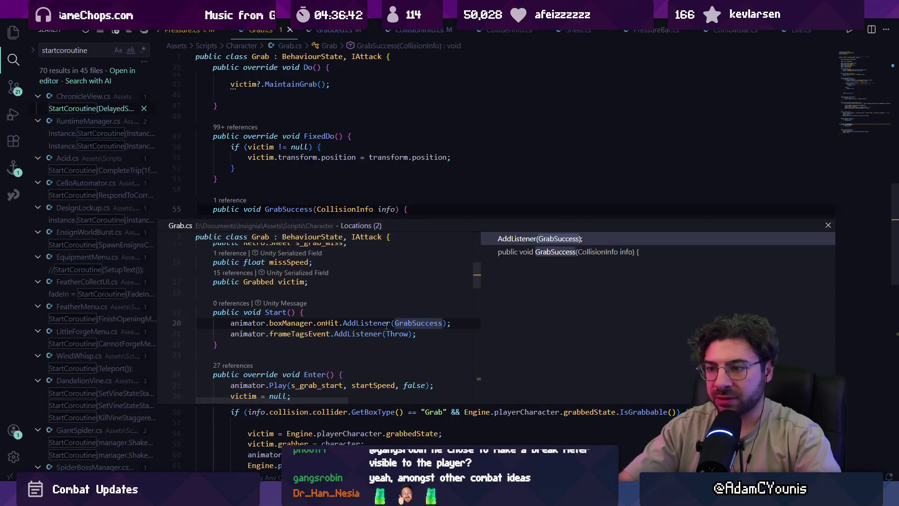
double_click(387, 323)
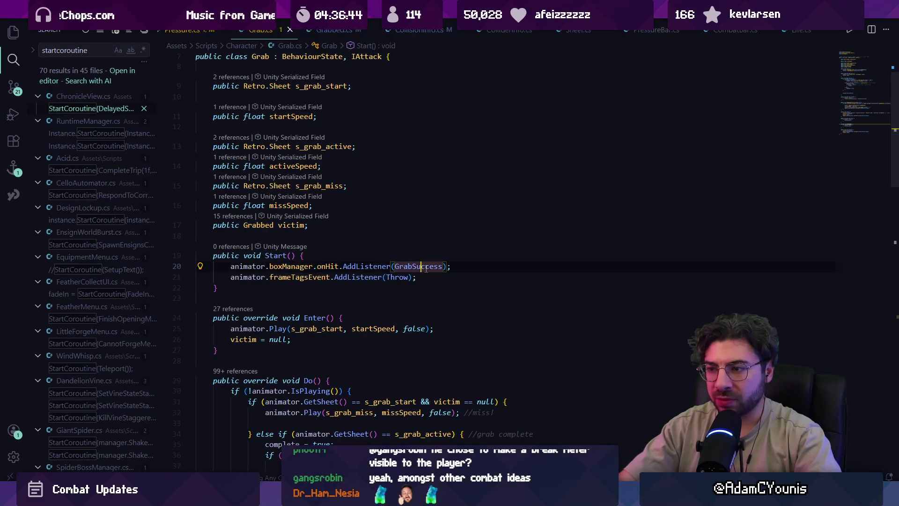
left_click(423, 267, "ctrl")
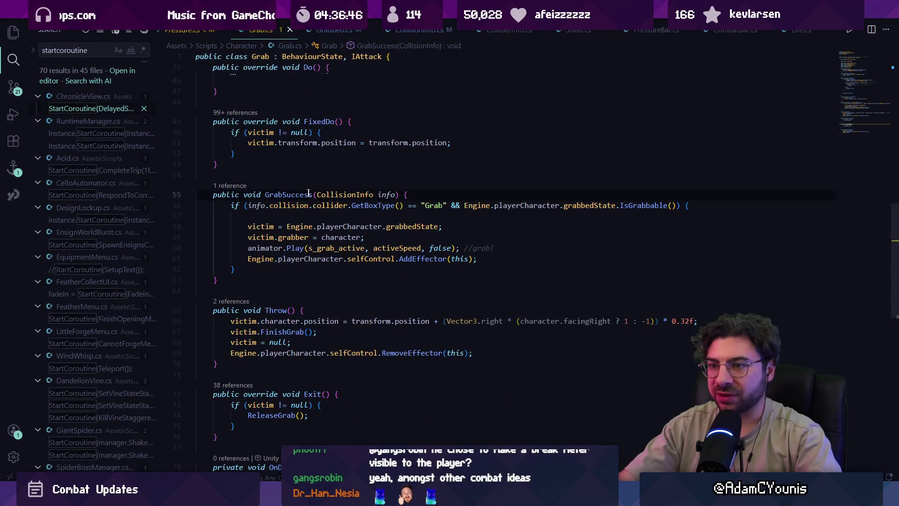
left_click(295, 194, "ctrl")
key("Escape")
key("alt+Left")
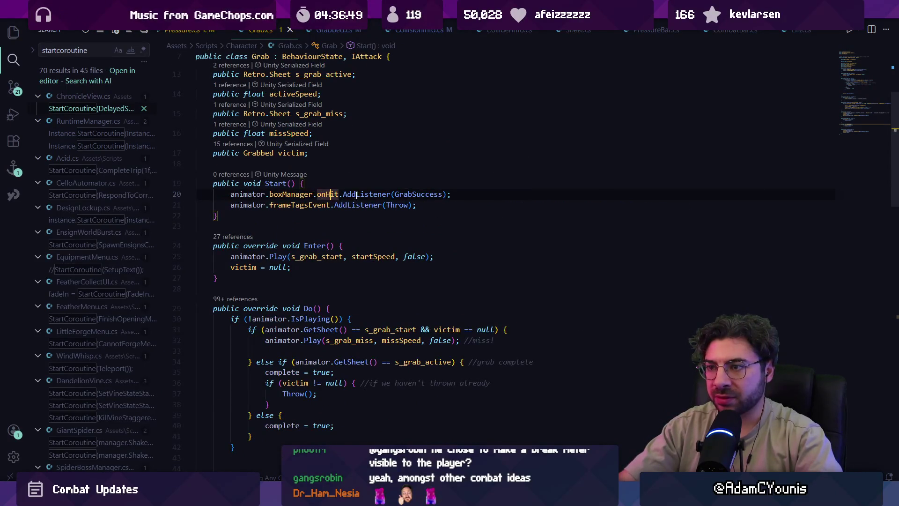
left_click(397, 195)
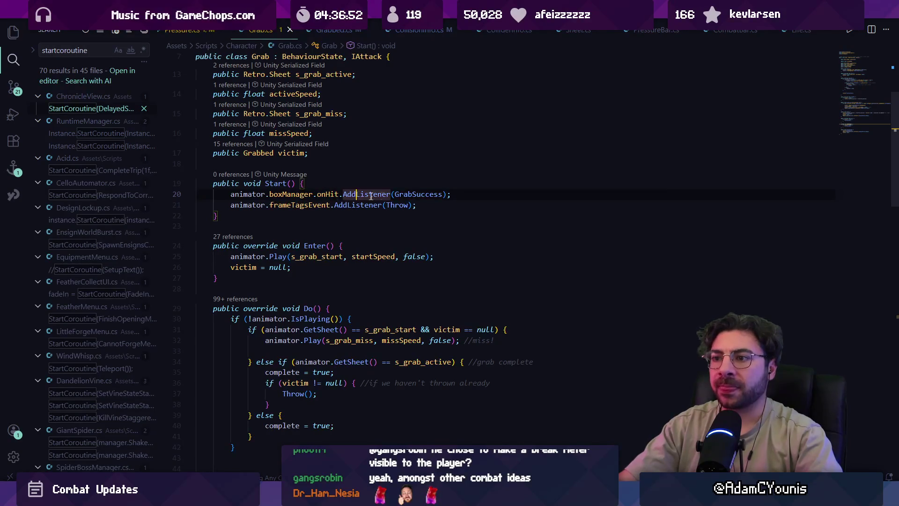
left_click(333, 194)
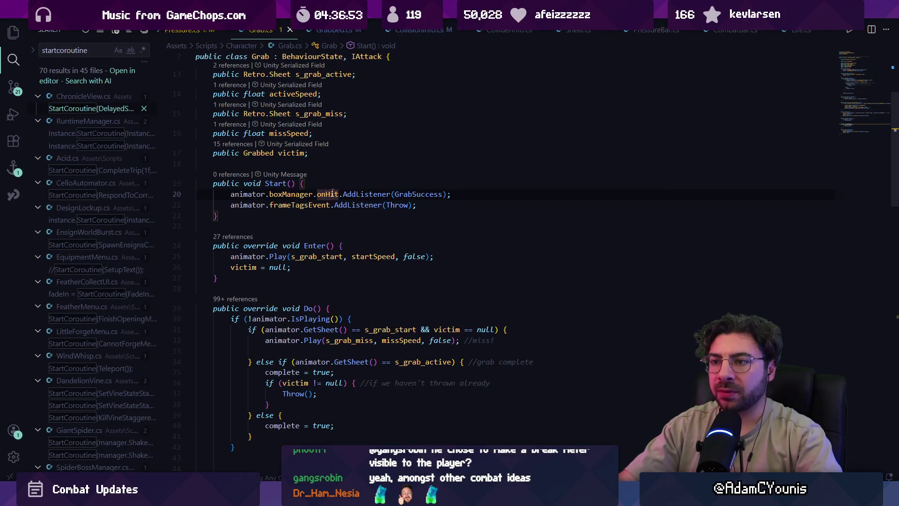
left_click(388, 194)
key("ctrl+l")
key("BackSpace")
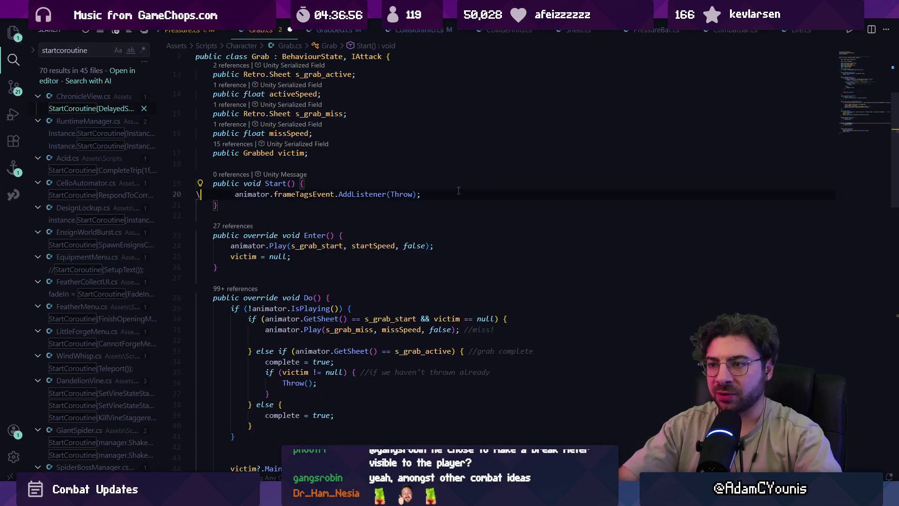
scroll(458, 190, "down", 10)
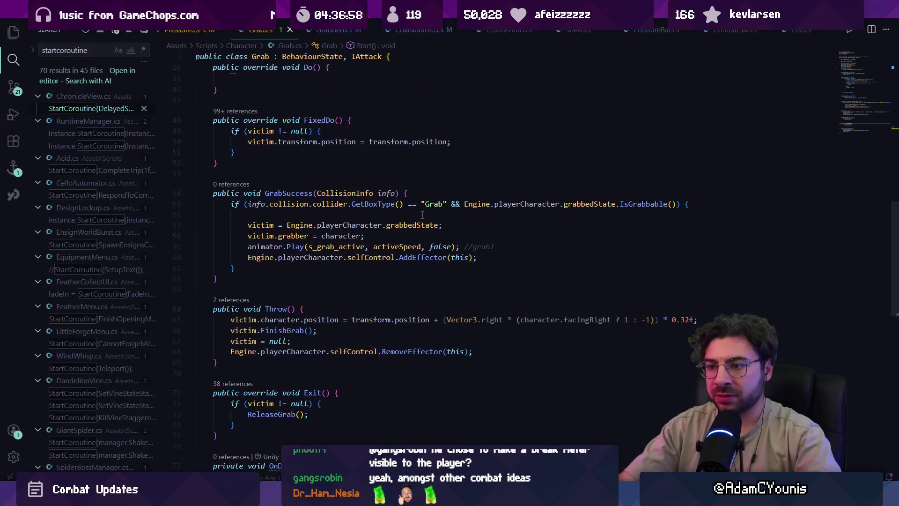
scroll(311, 225, "down", 4)
scroll(309, 222, "up", 6)
scroll(319, 220, "up", 3)
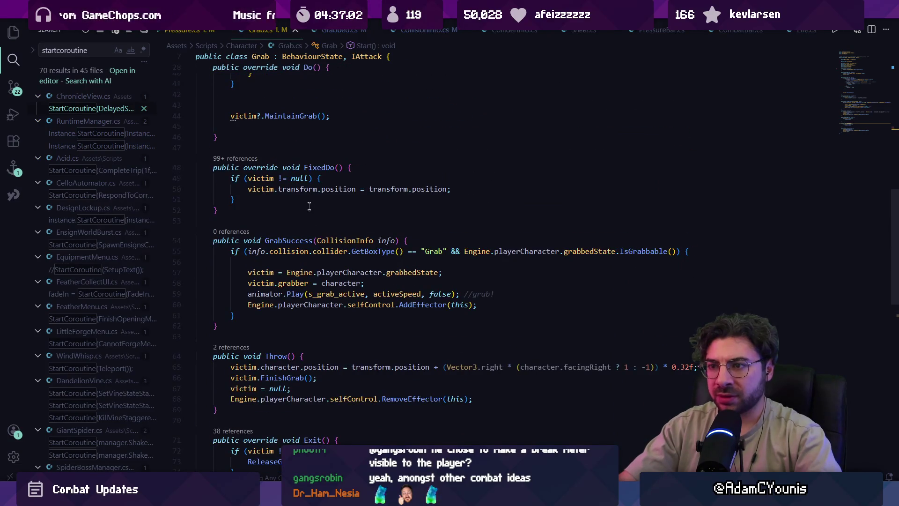
scroll(308, 200, "up", 4)
scroll(310, 211, "down", 8)
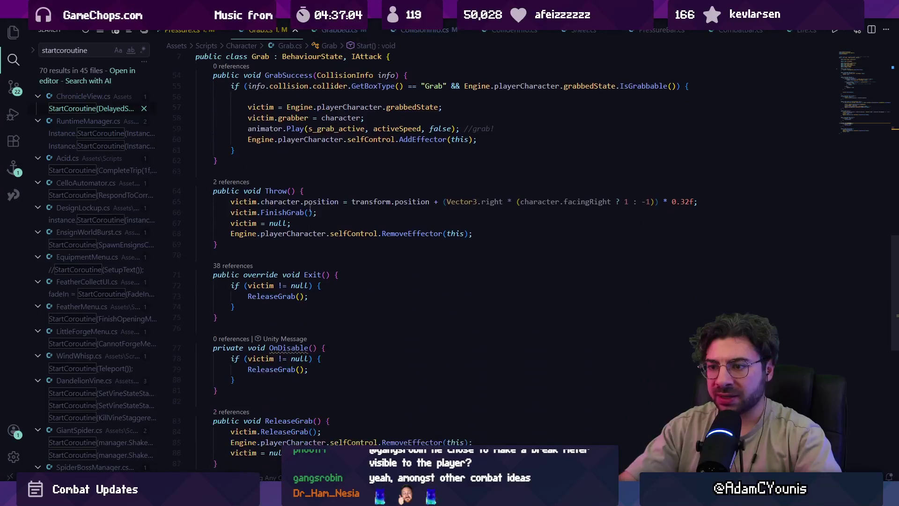
scroll(310, 211, "up", 8)
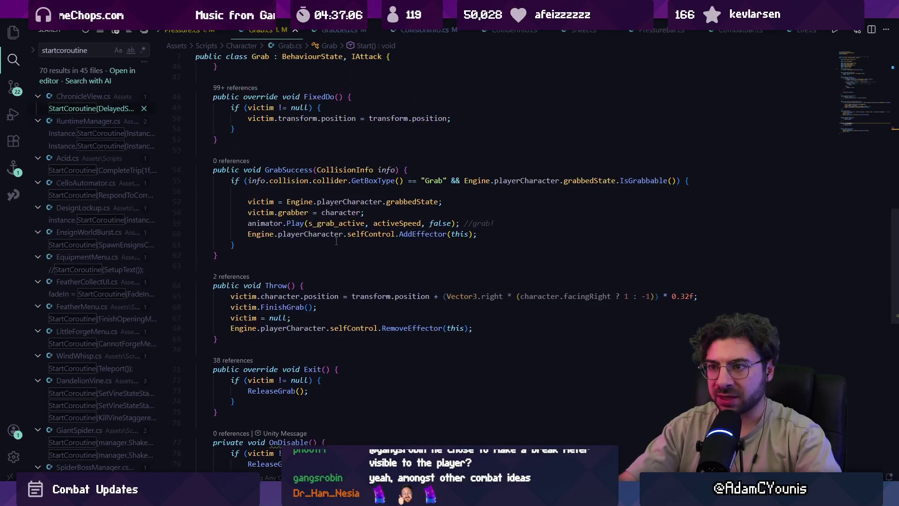
scroll(338, 239, "up", 7)
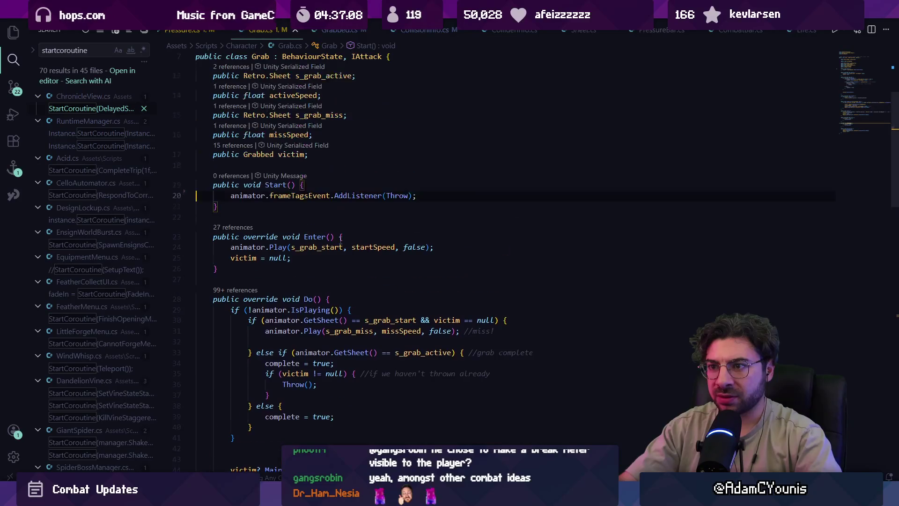
key("ctrl+f")
type("[rpo")
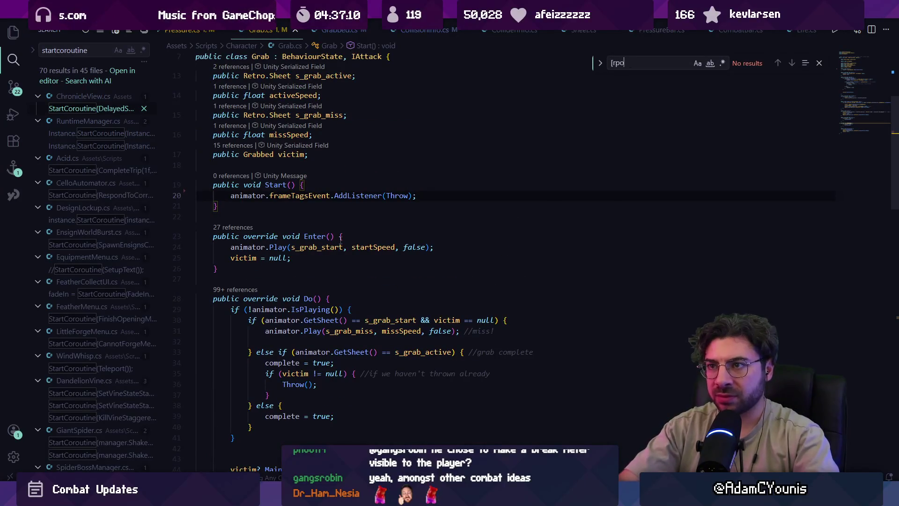
key("Escape")
scroll(354, 243, "down", 5)
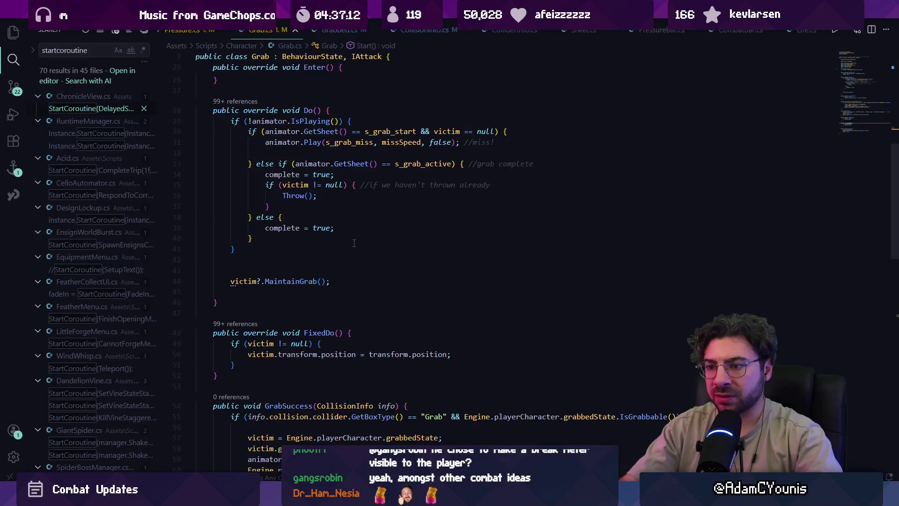
key("ctrl+z")
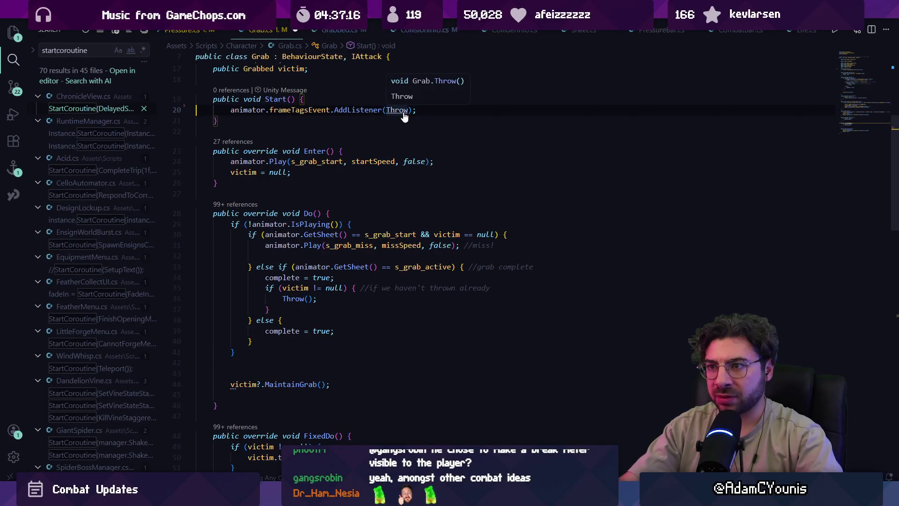
key("ctrl+z")
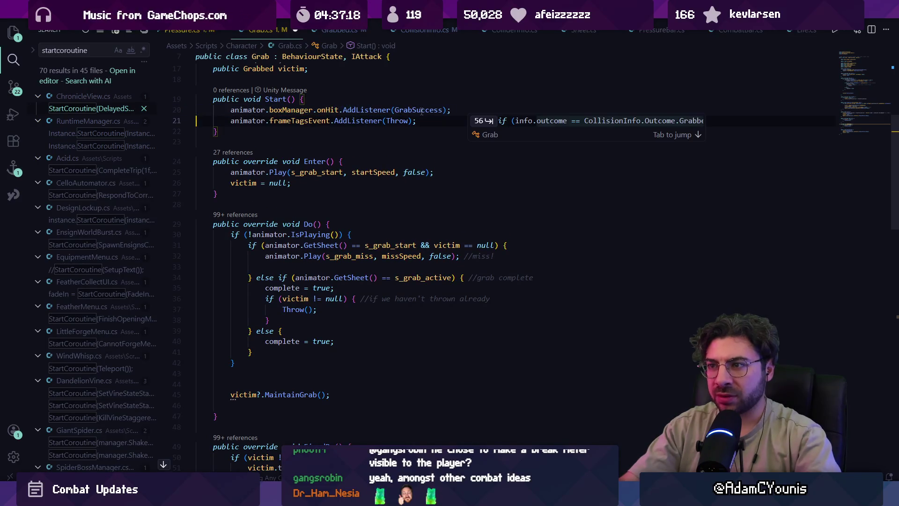
left_click(420, 111, "ctrl")
key("Escape")
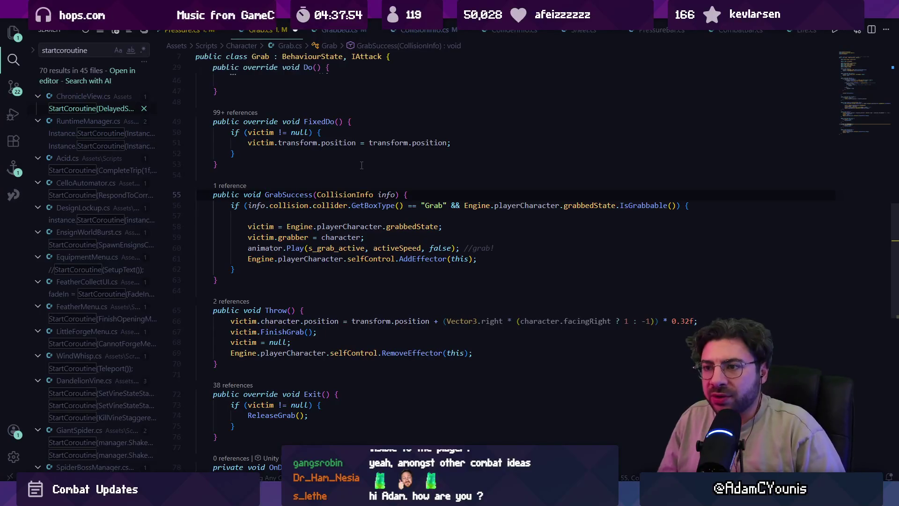
scroll(361, 165, "up", 10)
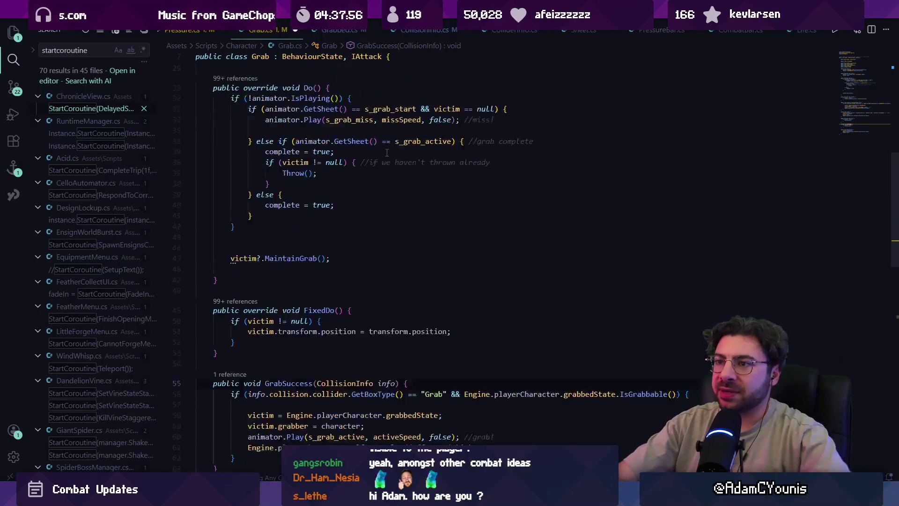
- Go to onHit's definition and open its Invoke call in Life.cs from the references
left_click(332, 309, "ctrl")
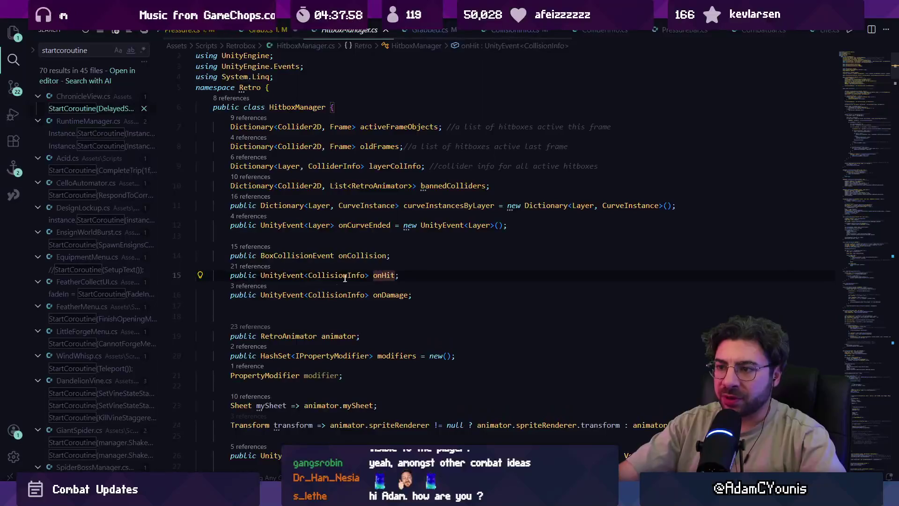
key("shift+F12")
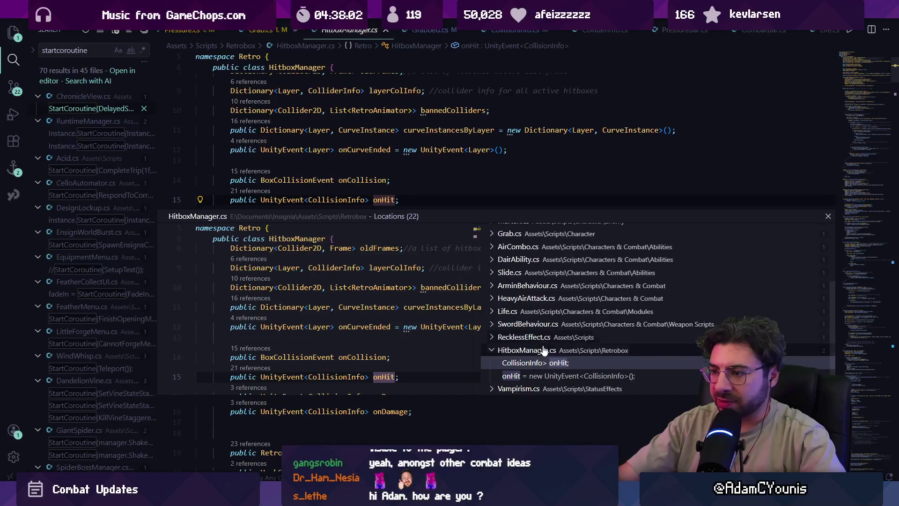
left_click(516, 311)
left_click(529, 324)
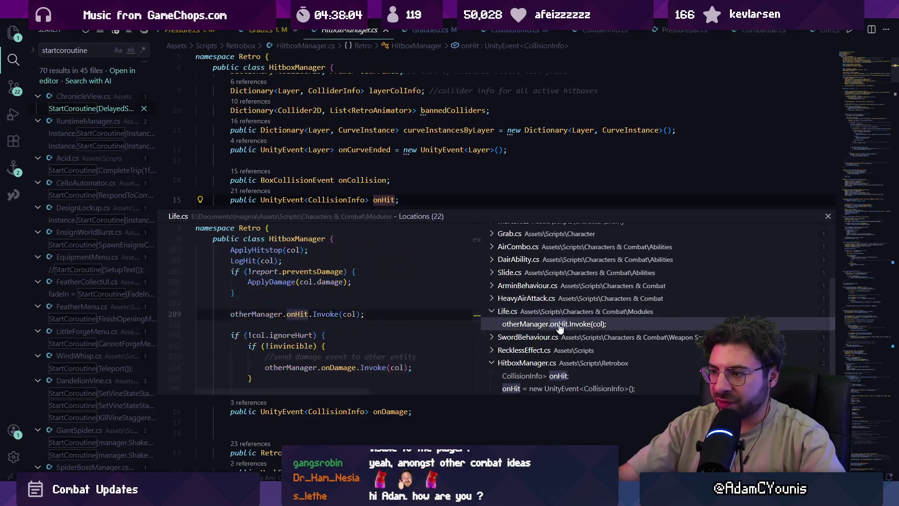
double_click(288, 315)
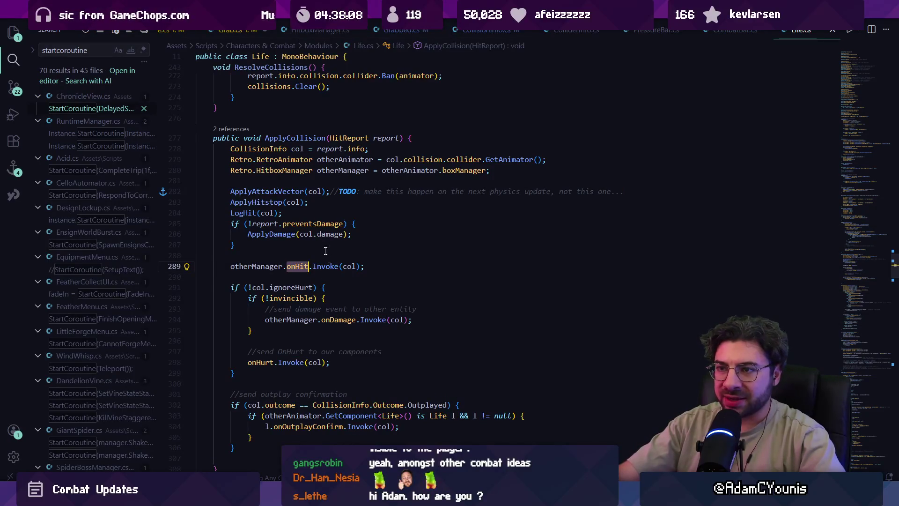
- Jump to the ApplyCollision call in ResolveCollisions via its references
scroll(327, 254, "up", 3)
left_click(231, 270)
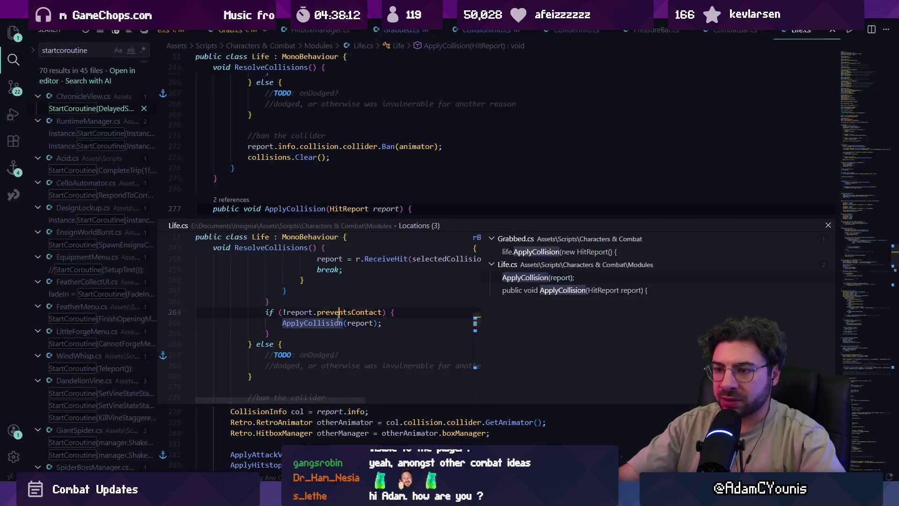
double_click(344, 312)
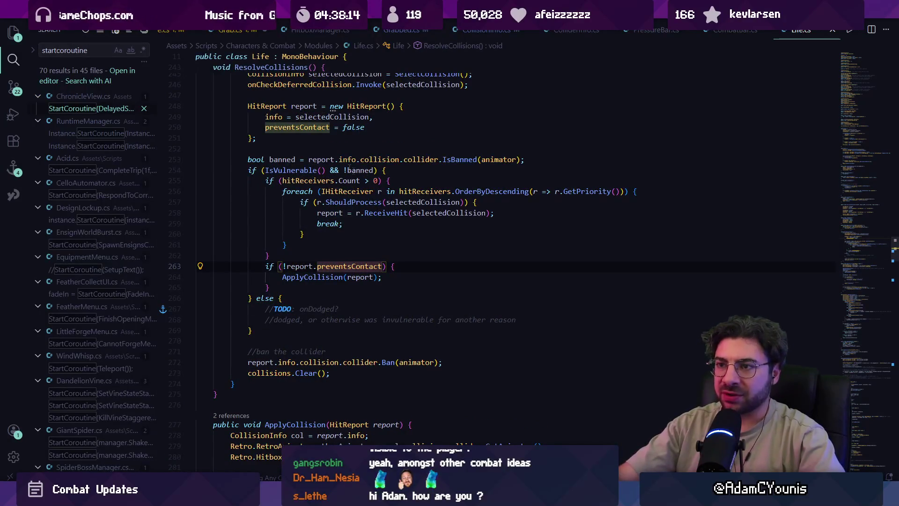
- Open Grabbed.cs through quick file search 'grabbed'
key("ctrl+p")
type("grabbed")
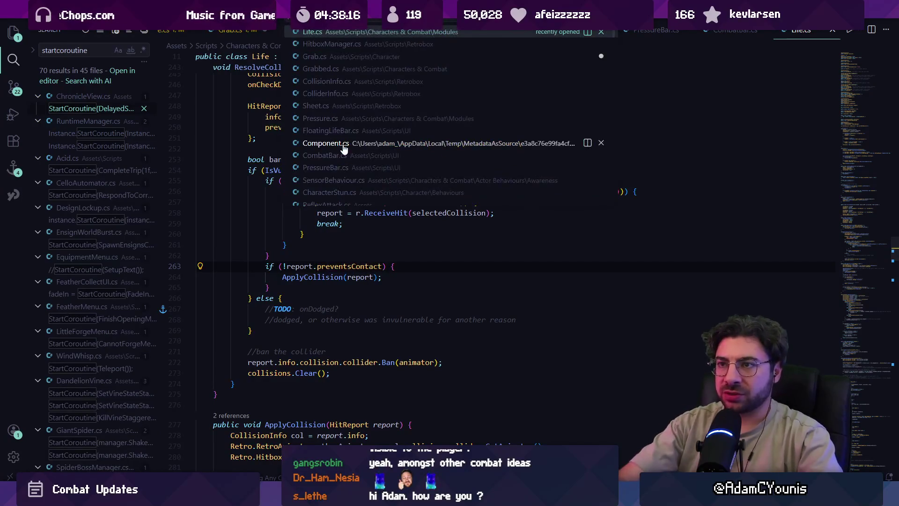
key("Return")
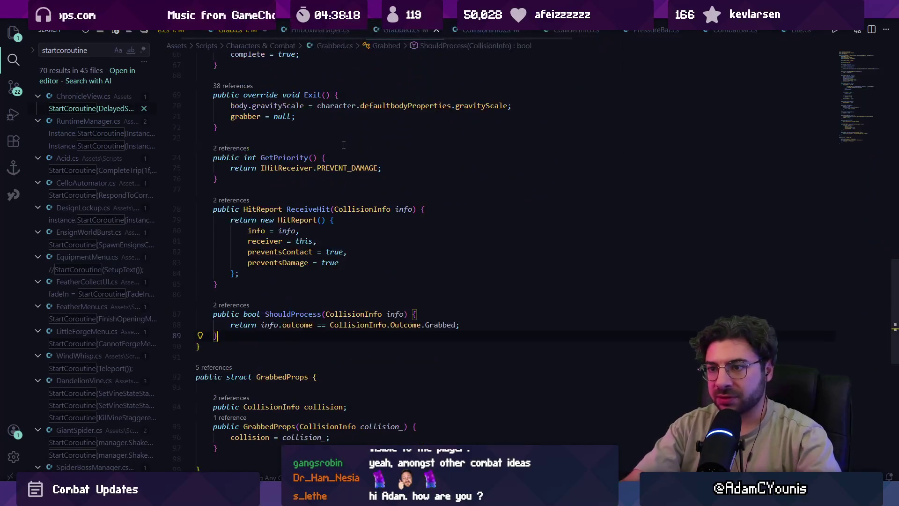
- Change preventsContact from true to false in Grabbed's ReceiveHit hit report, then return to Unity
left_click(331, 167)
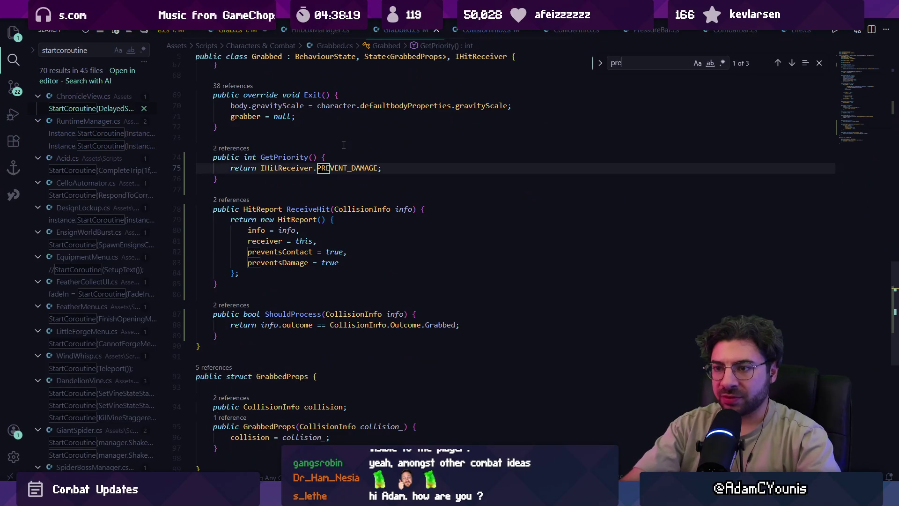
double_click(335, 252)
type("false")
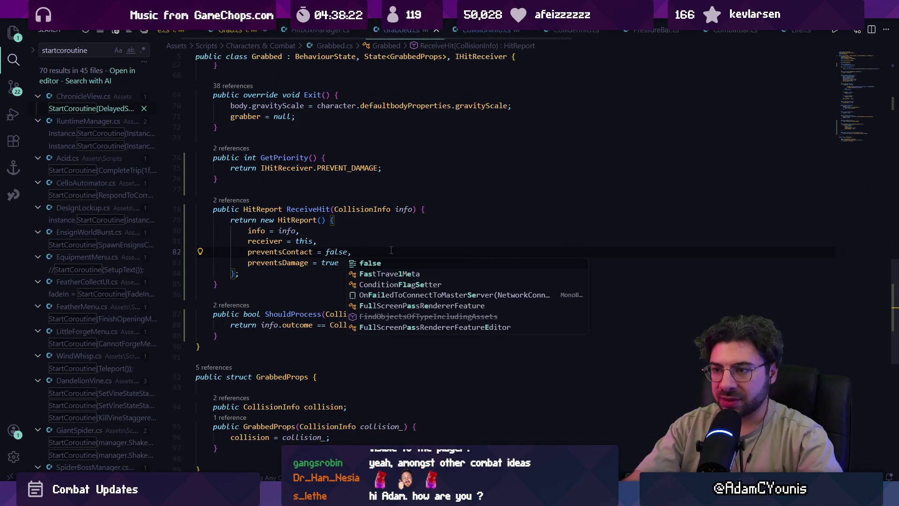
key("Escape")
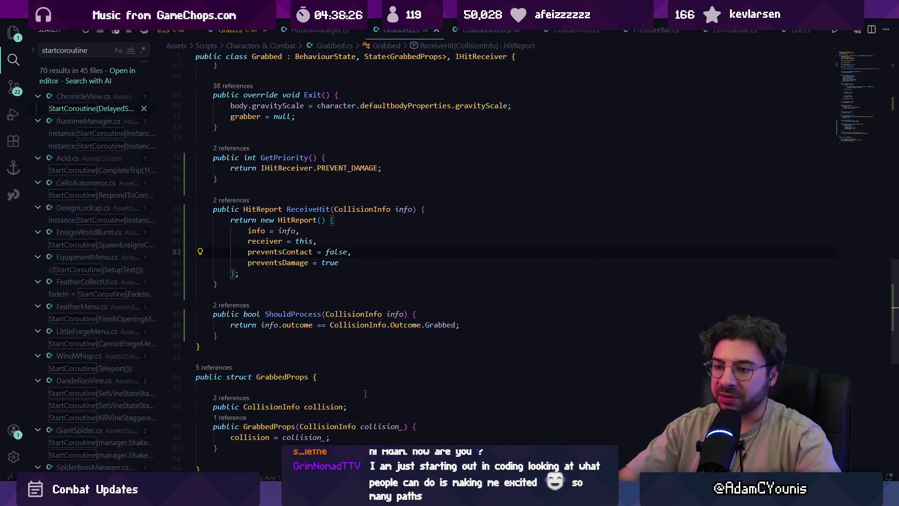
scroll(332, 310, "up", 10)
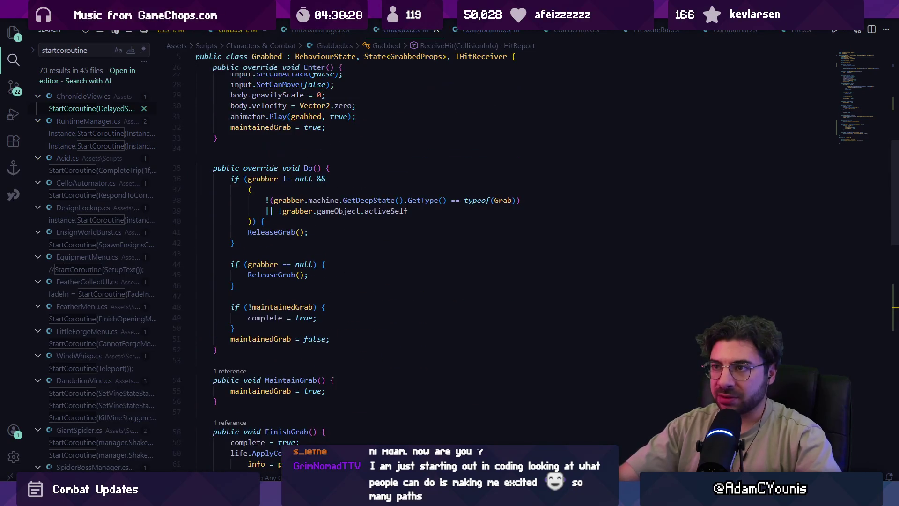
key("ctrl+Tab")
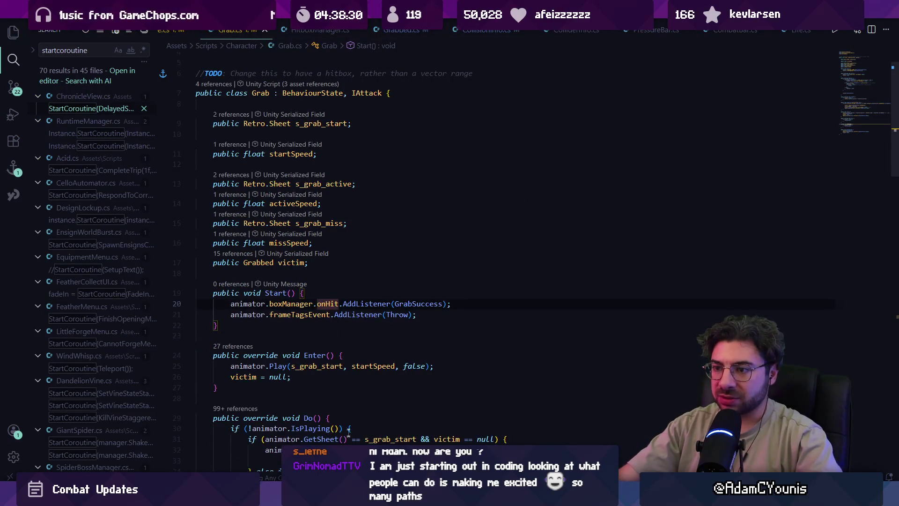
key("alt+Tab")
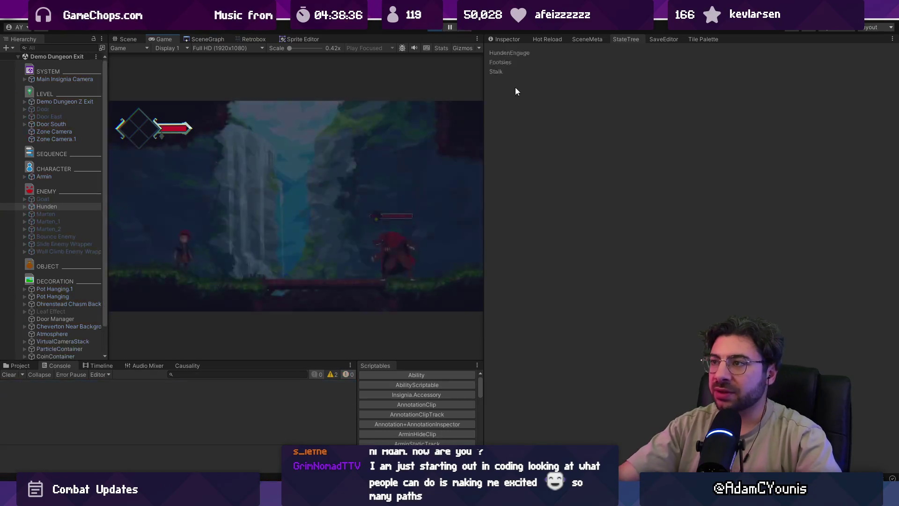
- Stop the game, inspect the first Console error, clear the Console, and press Play again
left_click(433, 28)
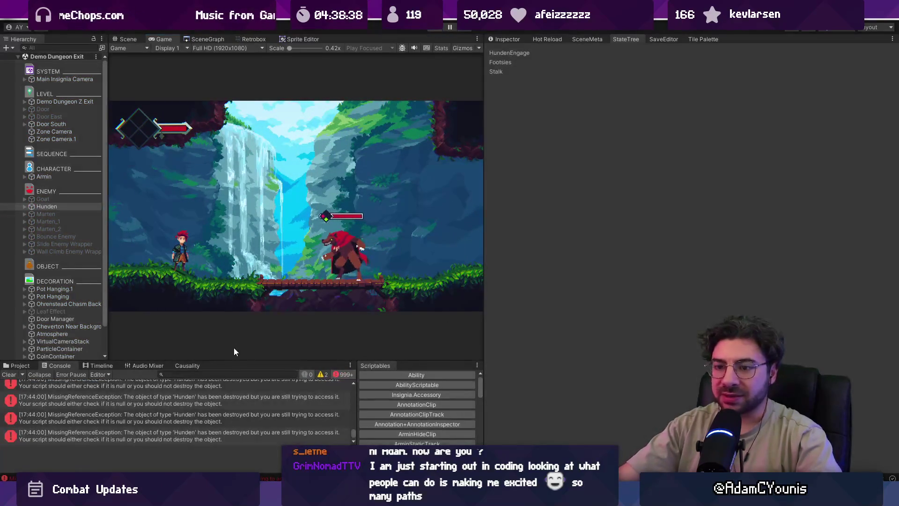
left_click_drag(355, 419, 349, 430)
left_click(328, 387)
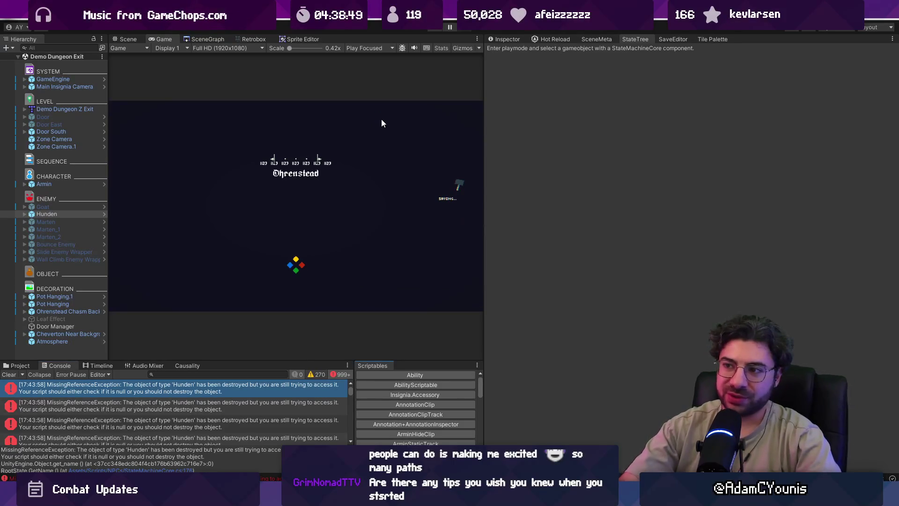
left_click(9, 374)
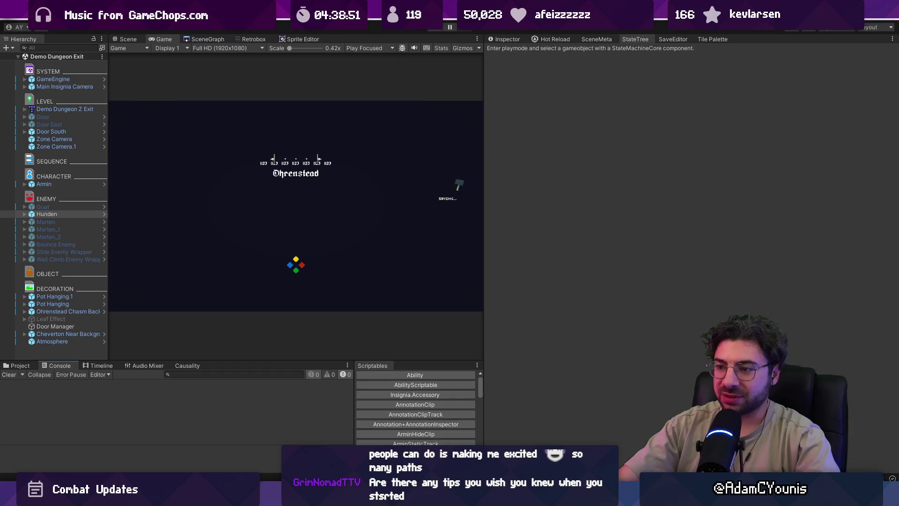
left_click(449, 26)
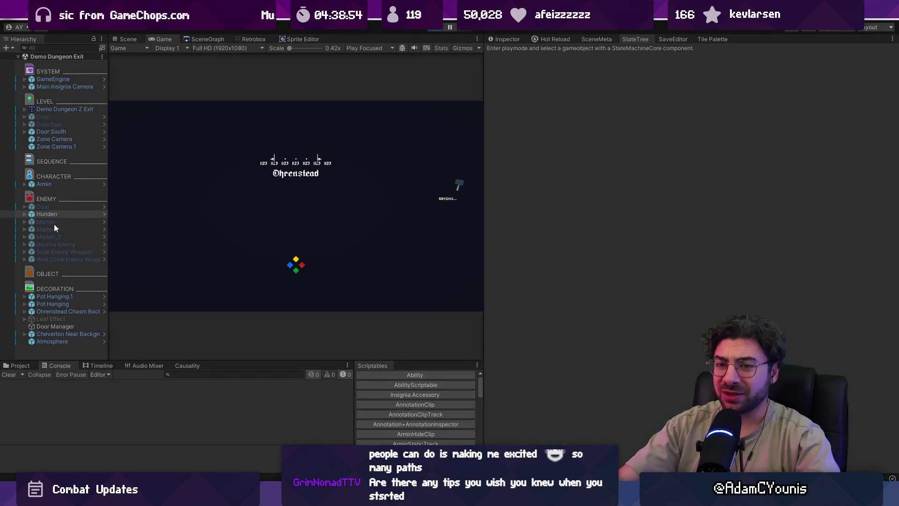
- Select Hunden and force its Grab state twice so it grabs the player
left_click(56, 209)
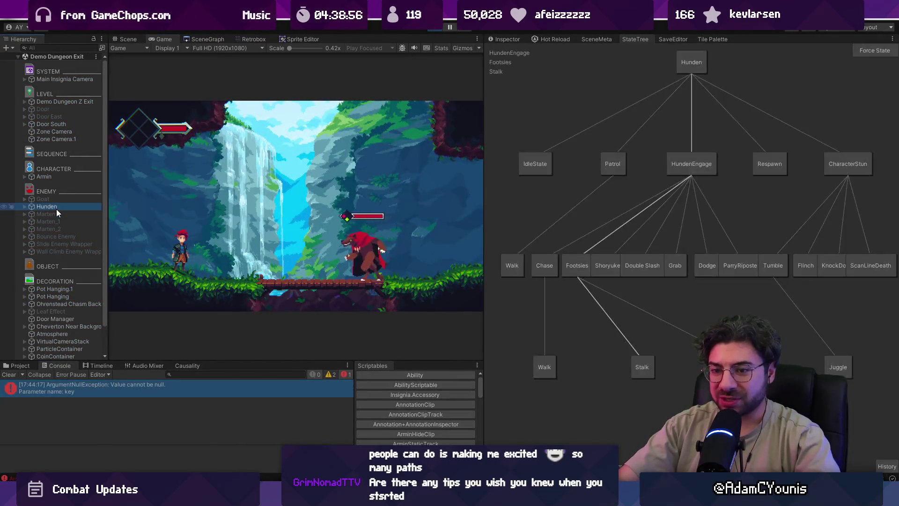
left_click(864, 52)
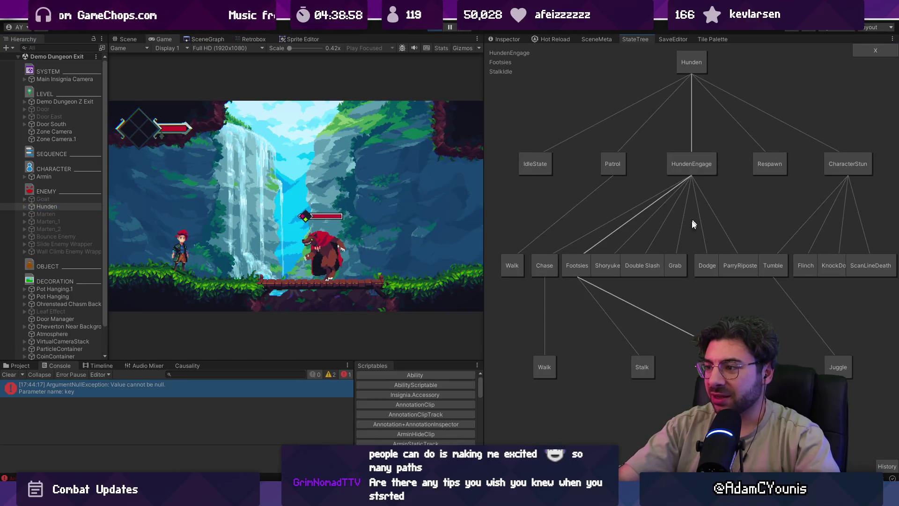
left_click(673, 265)
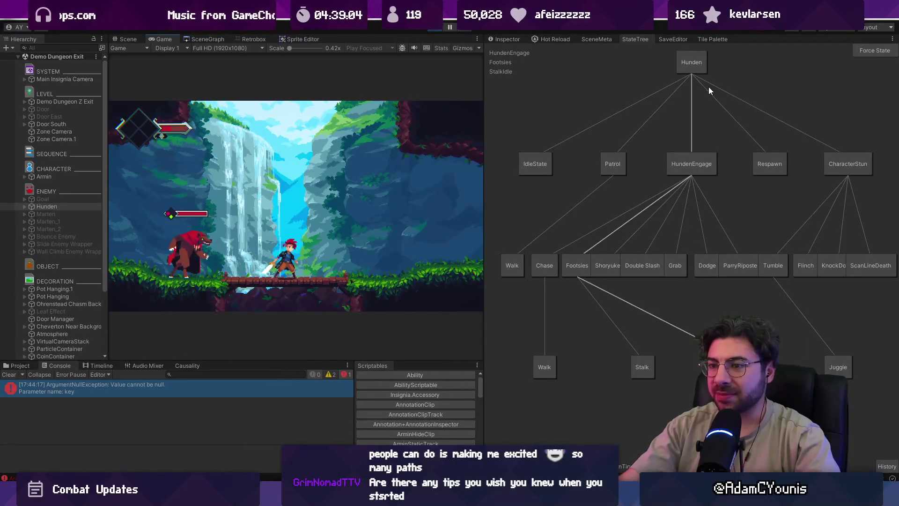
left_click(875, 50)
left_click(670, 262)
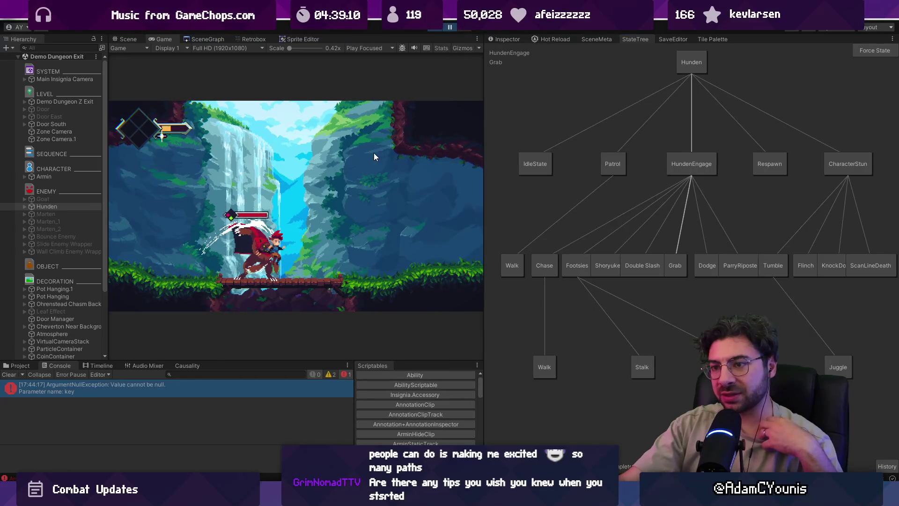
scroll(374, 152, "up", 3)
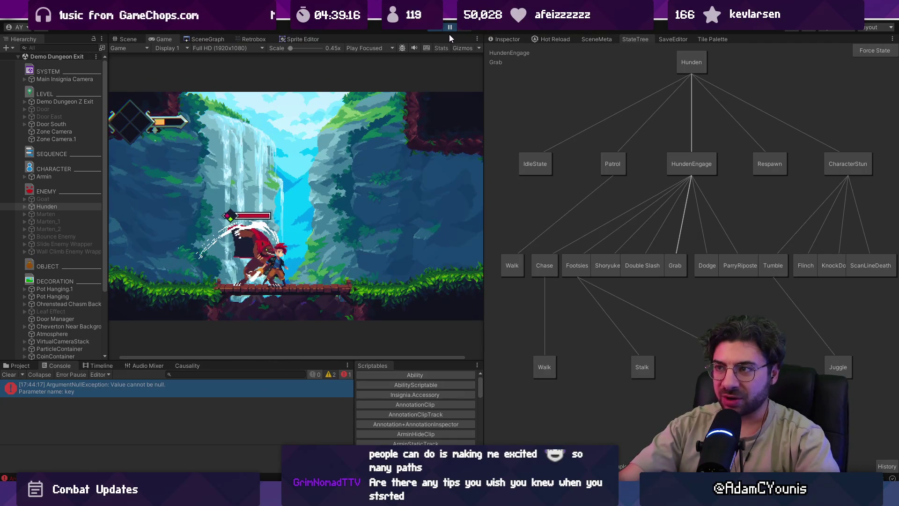
key("alt+Tab")
scroll(372, 339, "down", 5)
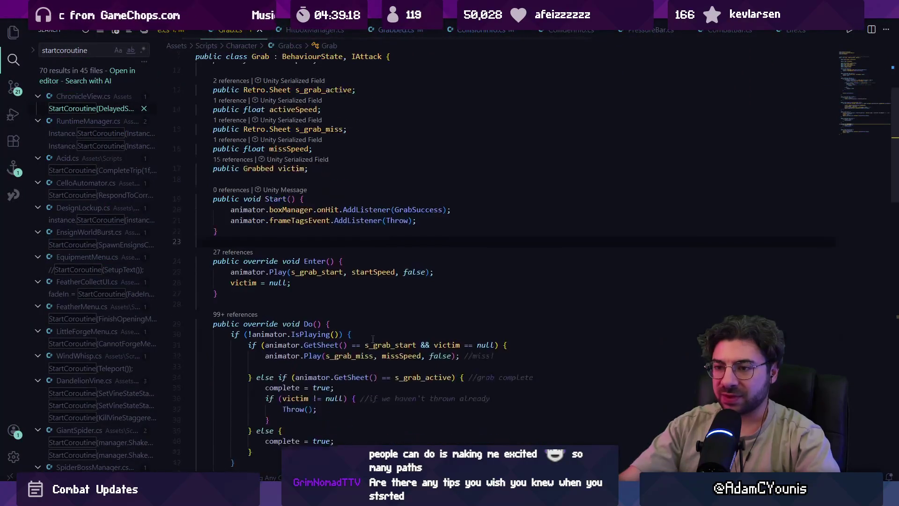
- Add grabbedState.Setup(info); on line 55 of PlayerCharacter.cs's GetGrabbed, save, and switch to Unity
key("alt+Left")
left_click(391, 292)
type("grabbedState.")
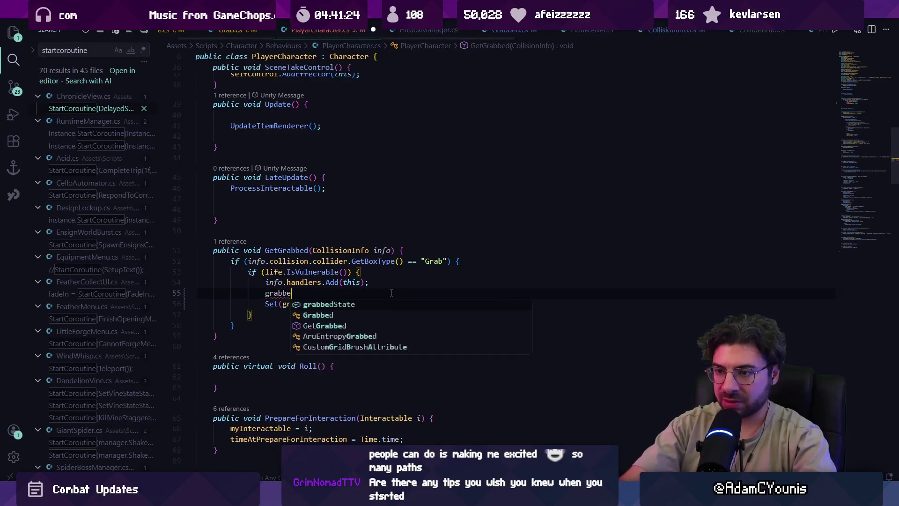
key("Tab")
key("ctrl+s")
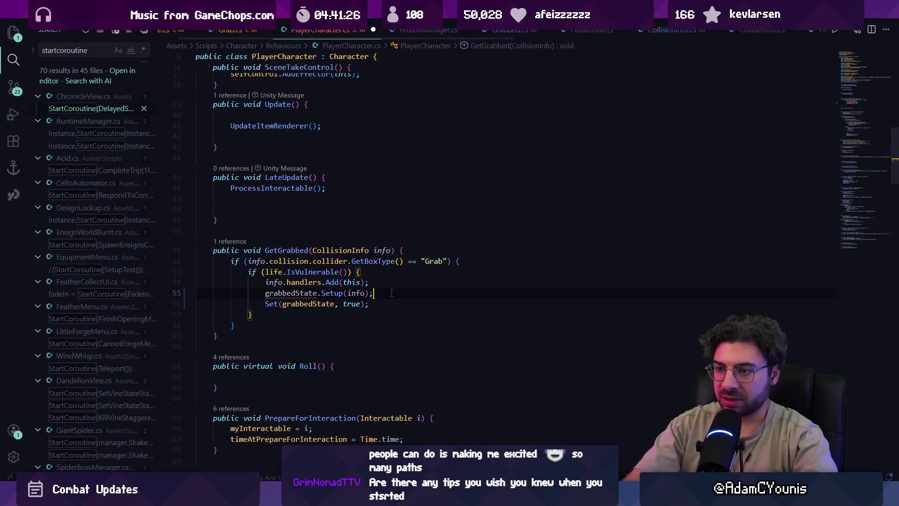
triple_click(328, 294)
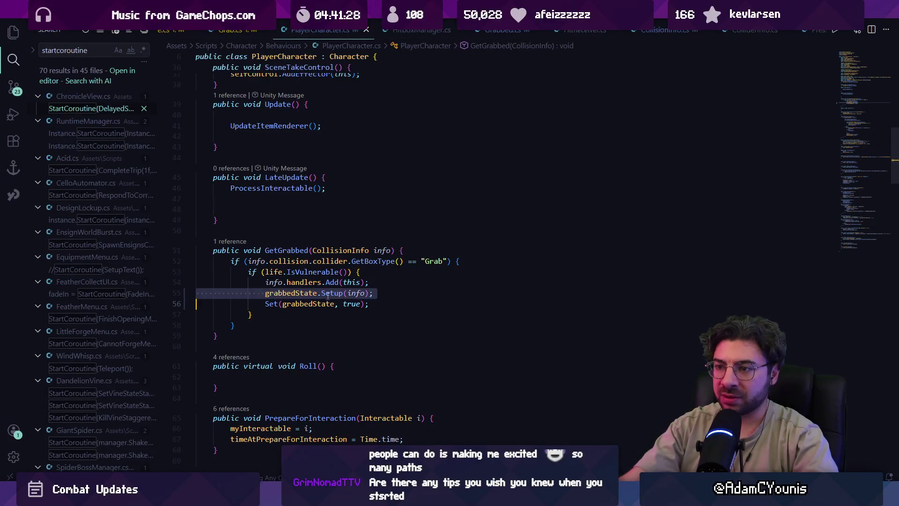
mouse_move(419, 497)
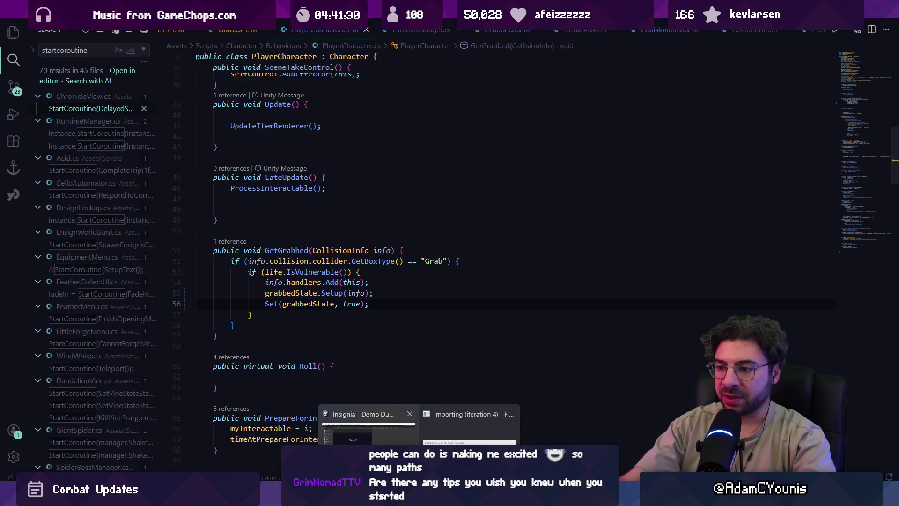
left_click(368, 428)
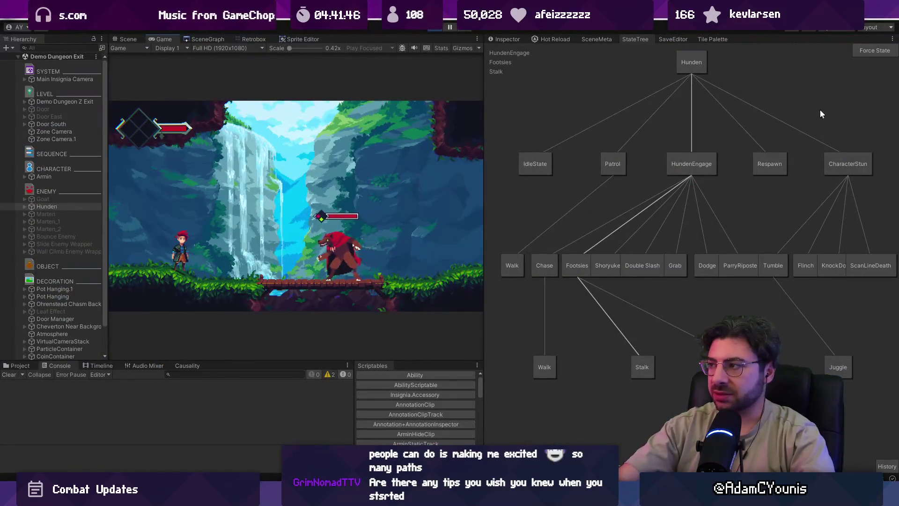
- Force Hunden into Grab, resume then pause the game, and return to the Setup(info) call
left_click(673, 268)
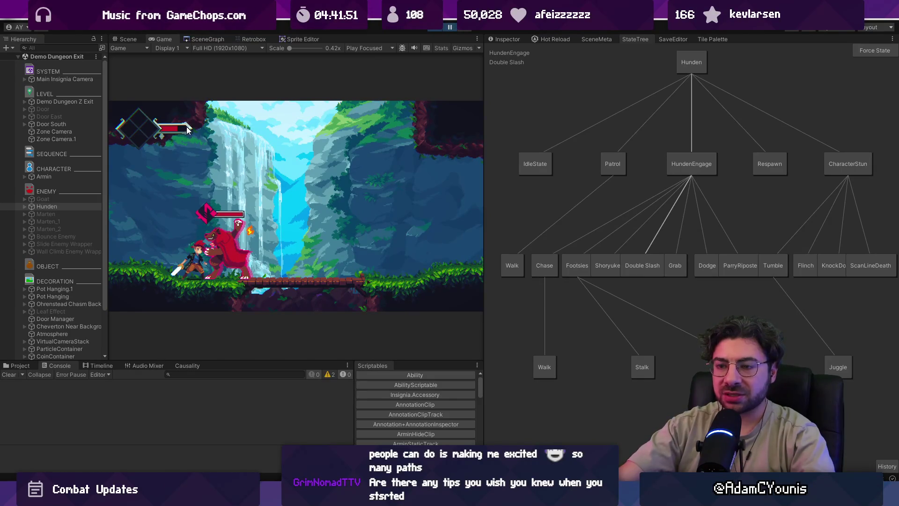
left_click(450, 27)
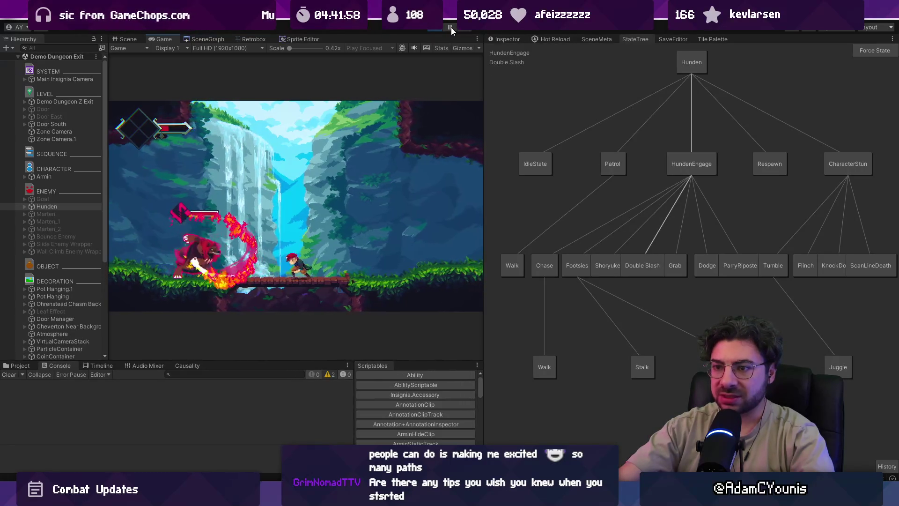
left_click(452, 27)
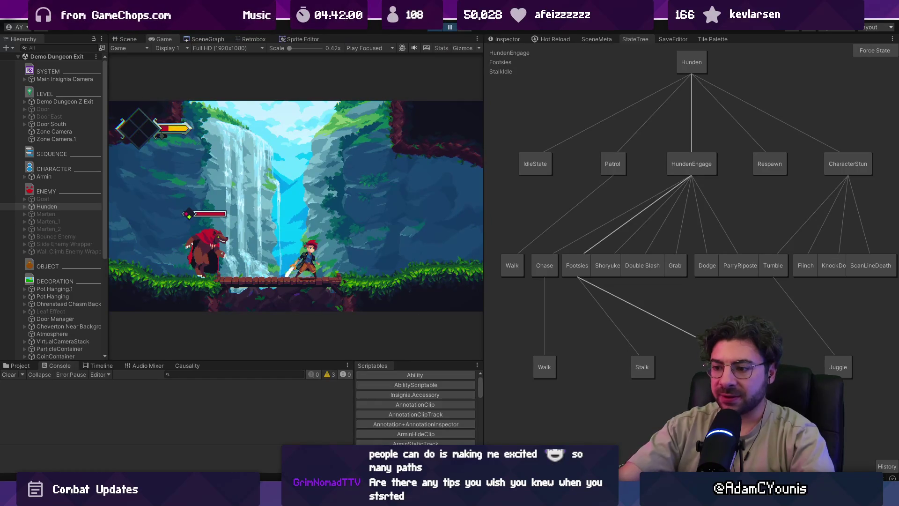
key("alt+Tab")
left_click(366, 292)
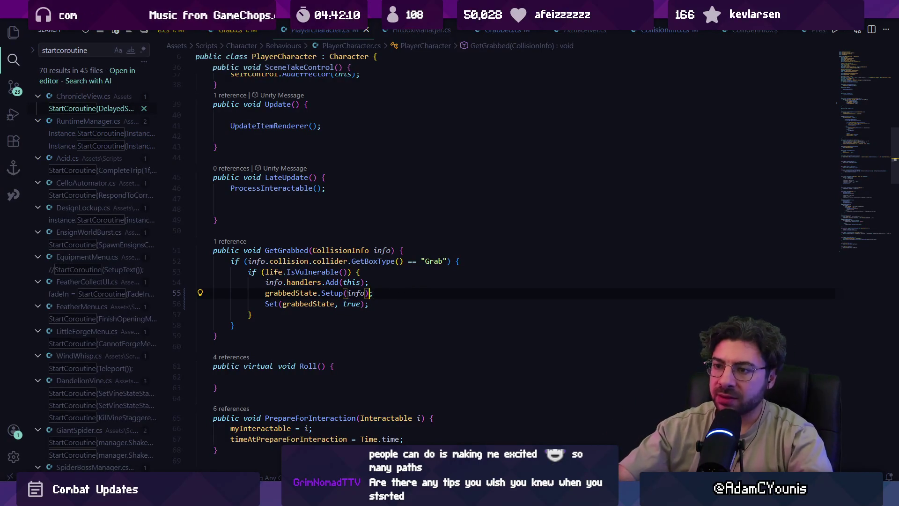
- Open Grabbed.cs and search it for ApplyCollision and the 'collisionInfo =' assignment
key("ctrl+f")
type("apply")
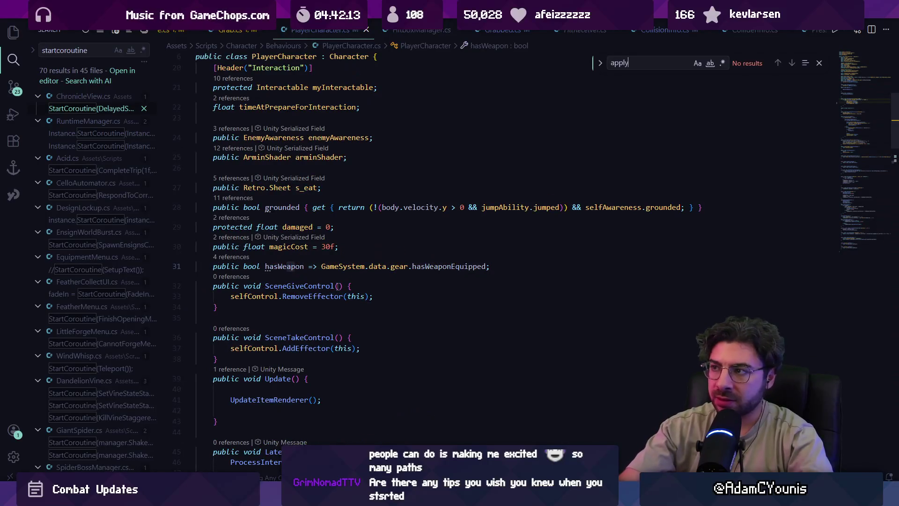
key("Escape")
key("ctrl+p")
type("hragrabbed")
key("Return")
key("ctrl+f")
type("applydamahe")
key("ctrl+f")
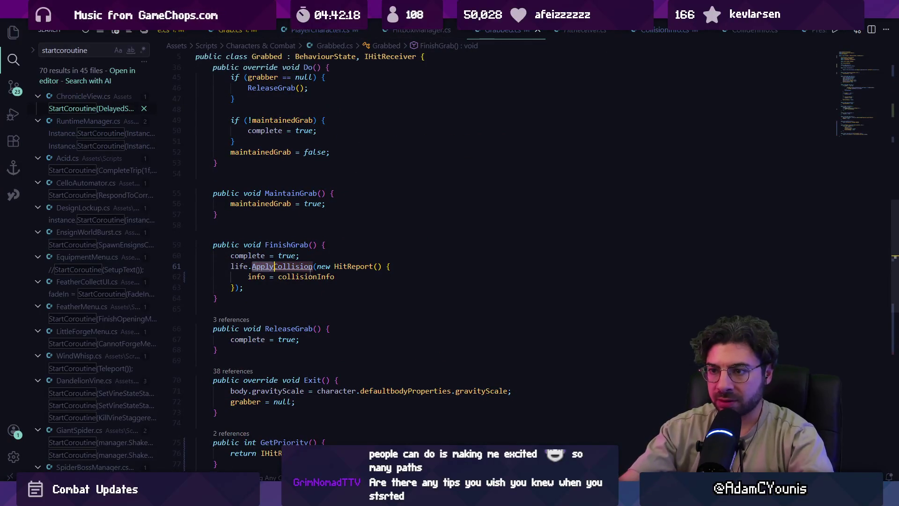
type("coll")
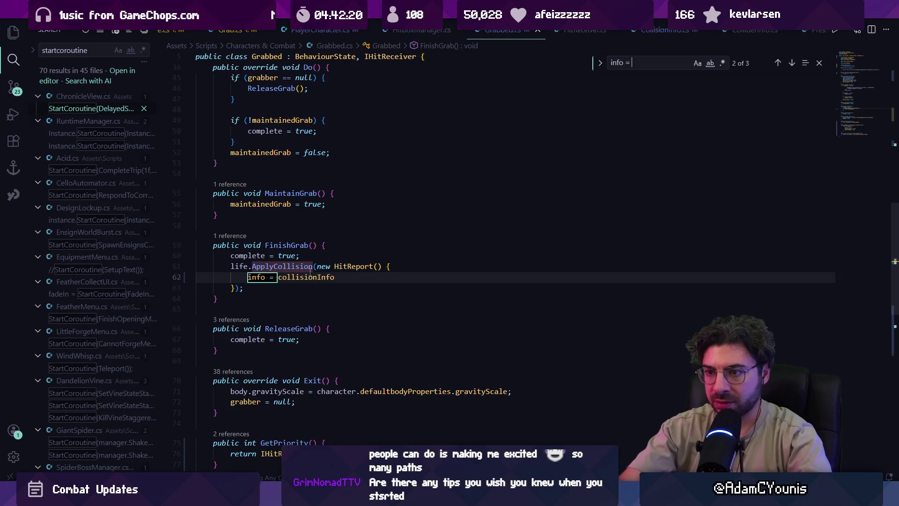
type("isionin")
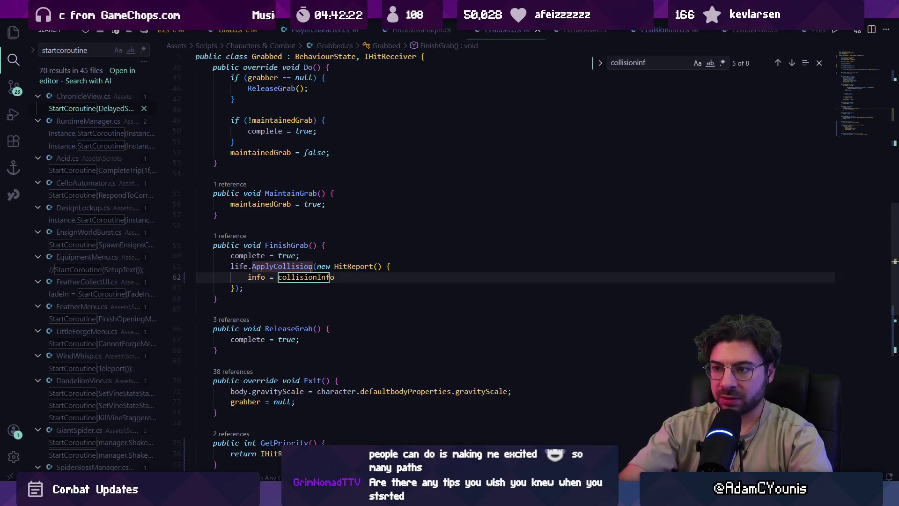
type("fo =")
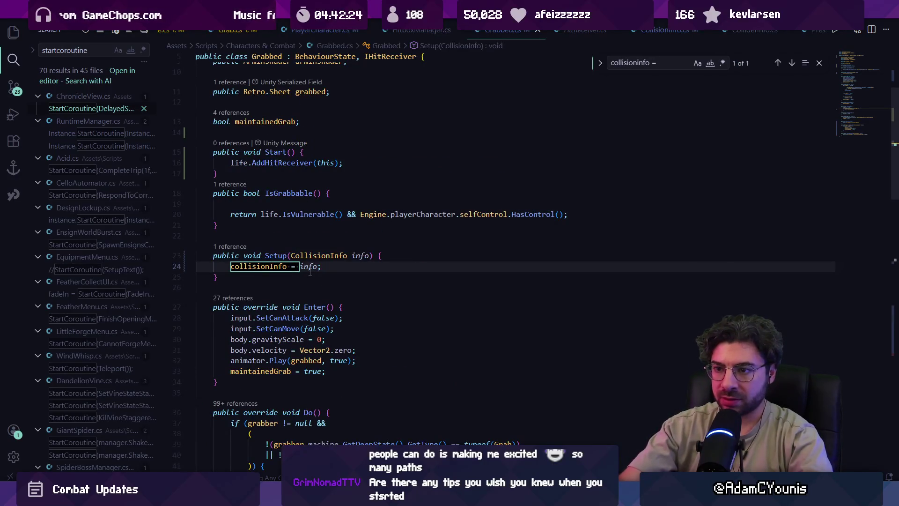
key("Escape")
- Review the collisionInfo field and the Do() and Exit() methods in Grabbed.cs
left_click(261, 267, "ctrl")
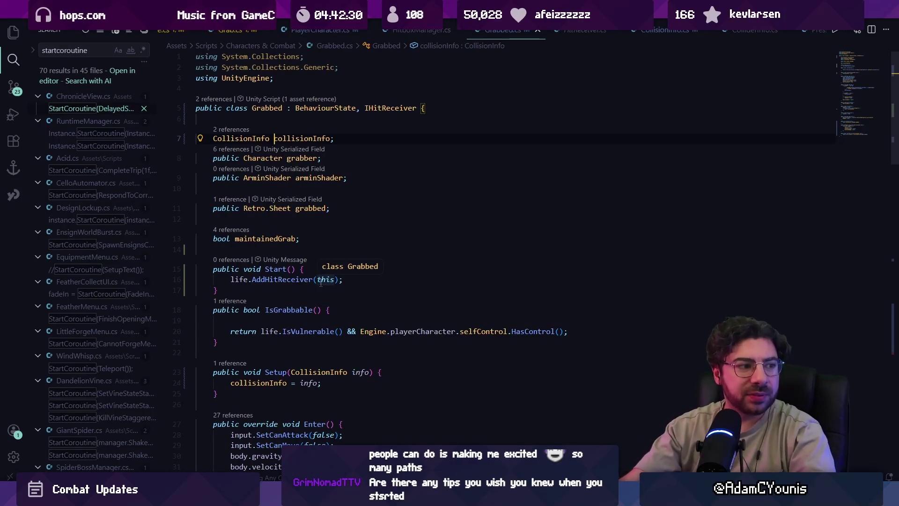
scroll(322, 283, "down", 5)
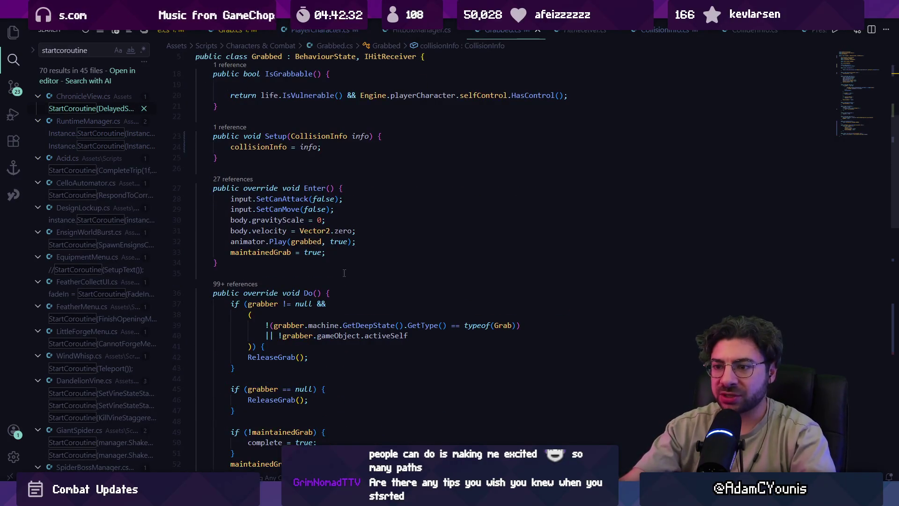
scroll(346, 271, "down", 1)
left_click(325, 290)
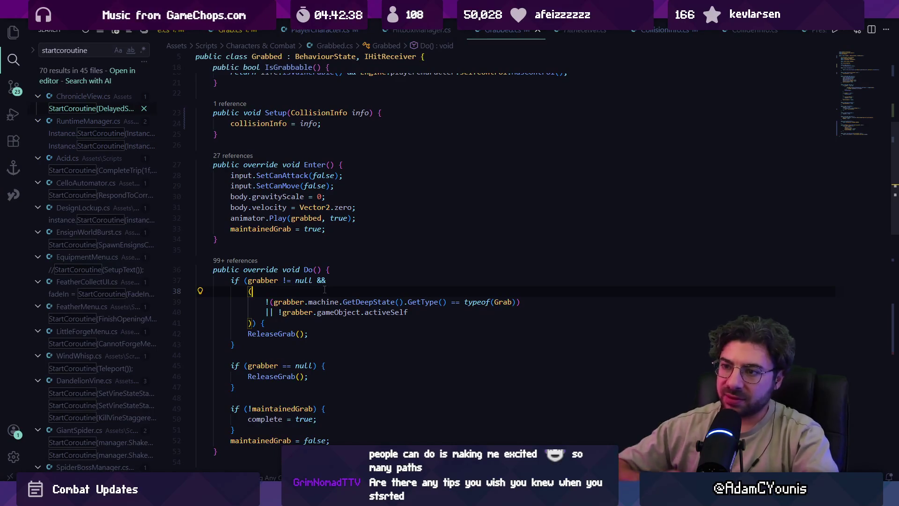
scroll(327, 291, "down", 10)
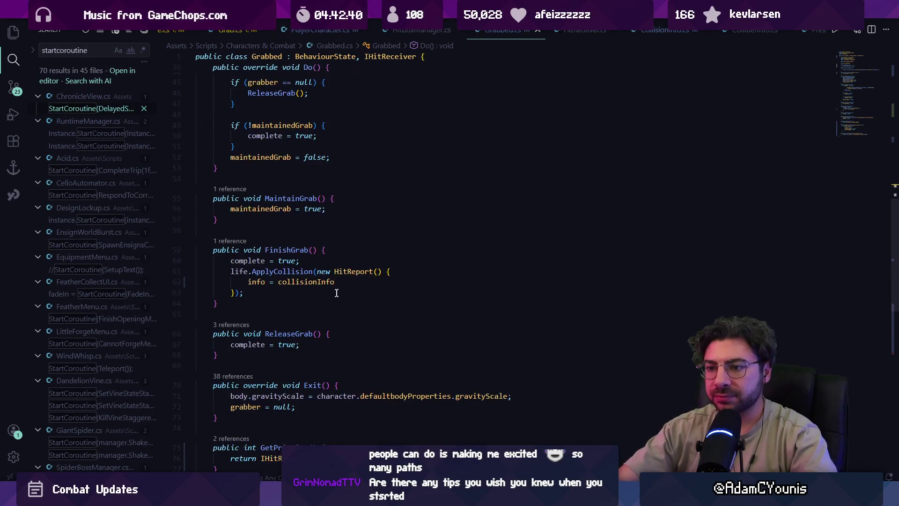
left_click(337, 267)
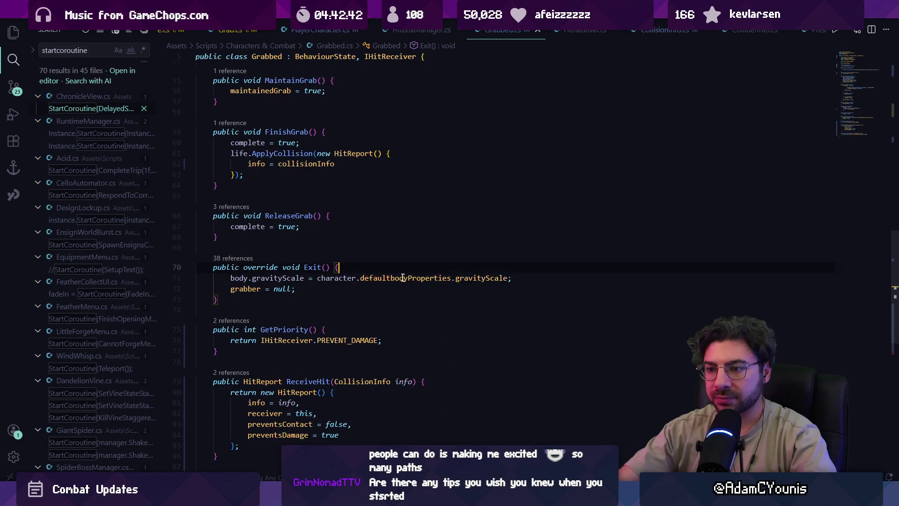
scroll(403, 279, "up", 3)
key("ctrl+f")
key("Escape")
- Add a new line after info = collisionInfo and check the HitReport struct's fields
left_click(366, 260)
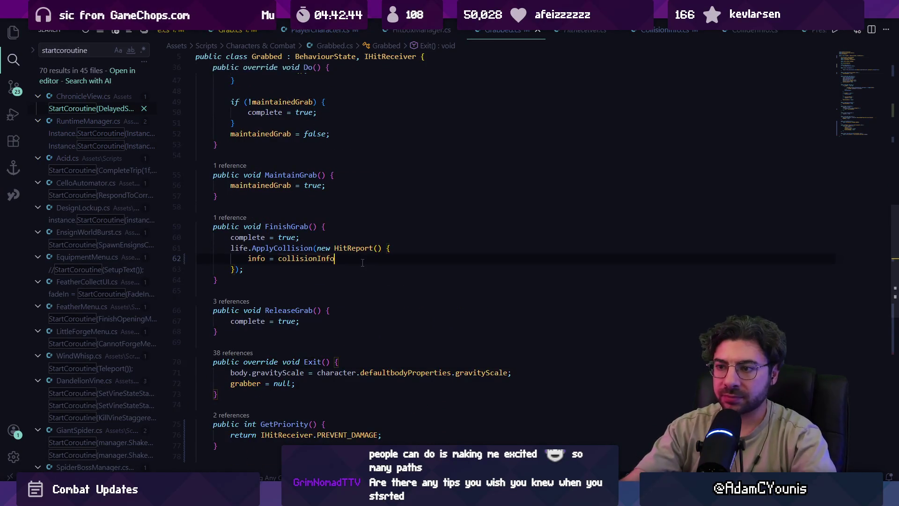
key("Return")
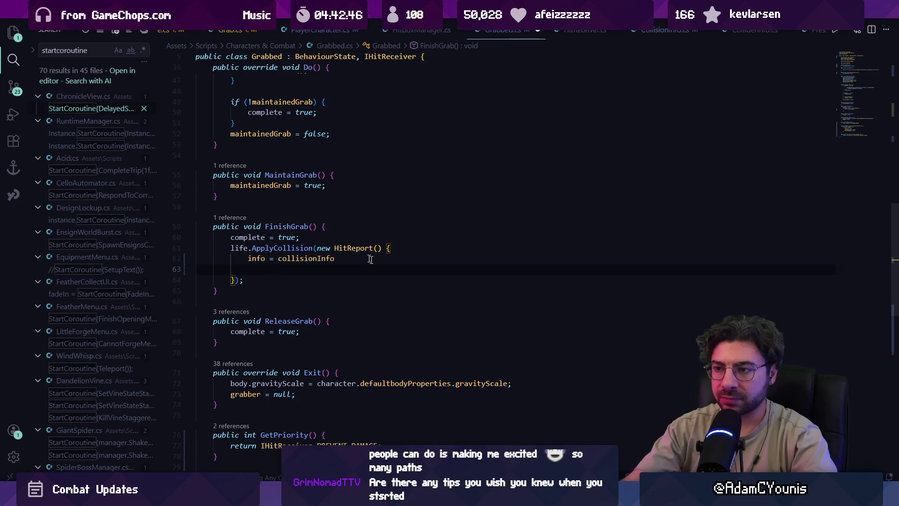
left_click(362, 249, "ctrl")
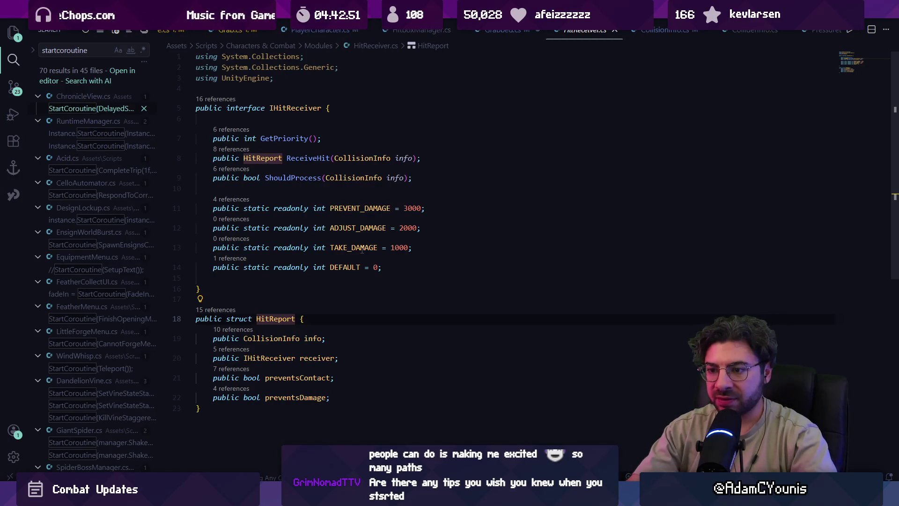
key("alt+Left")
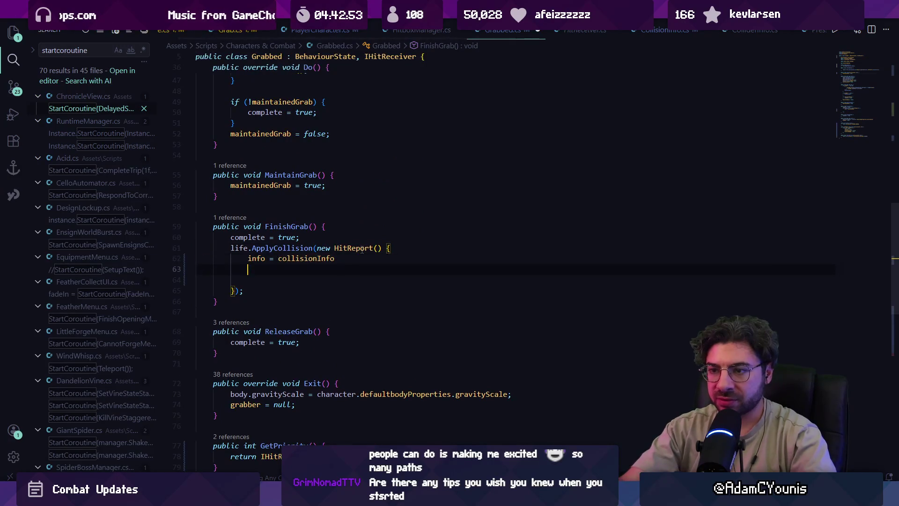
- Add preventsContact, preventsDamage and receiver = this to FinishGrab's HitReport and save
type("preven")
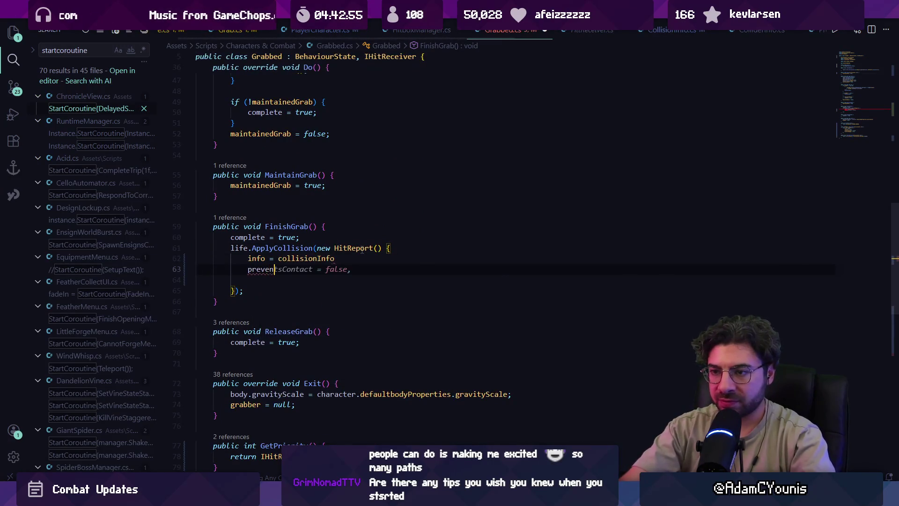
key("Tab")
key("Return")
key("Tab")
key("Up")
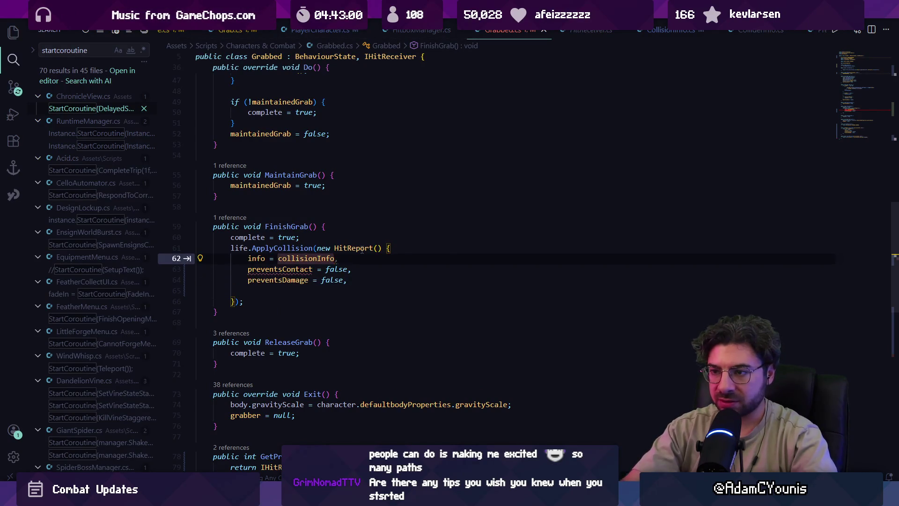
type(",")
left_click(359, 257)
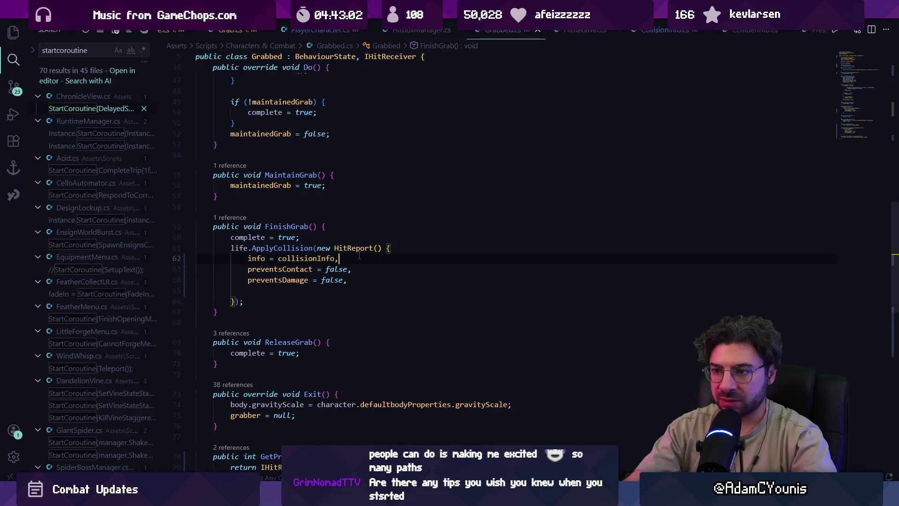
key("Return")
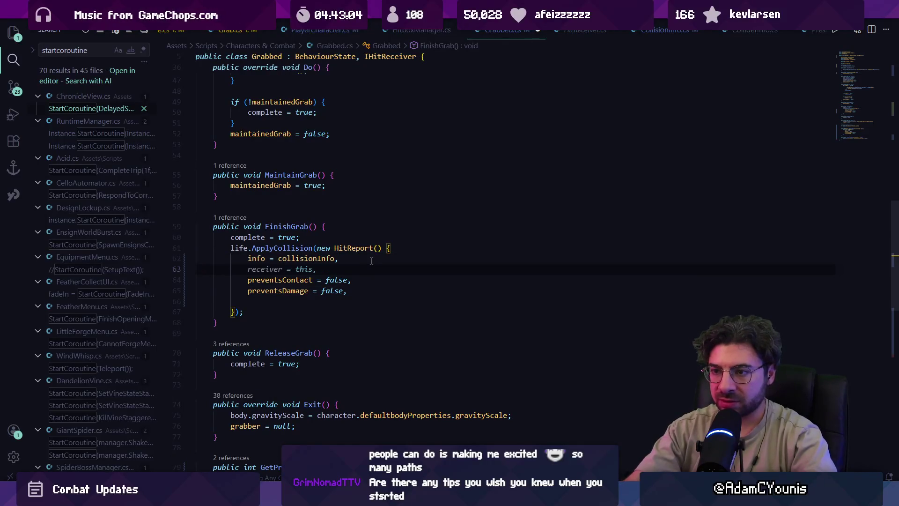
key("Tab")
key("ctrl+s")
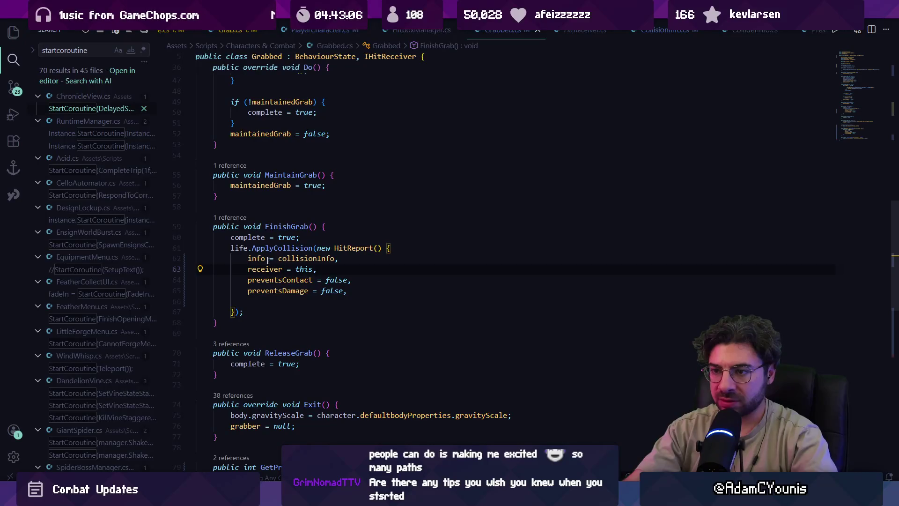
- Check where collisionInfo is declared and open a new line above the ApplyCollision call
left_click(307, 265, "ctrl")
key("alt+Left")
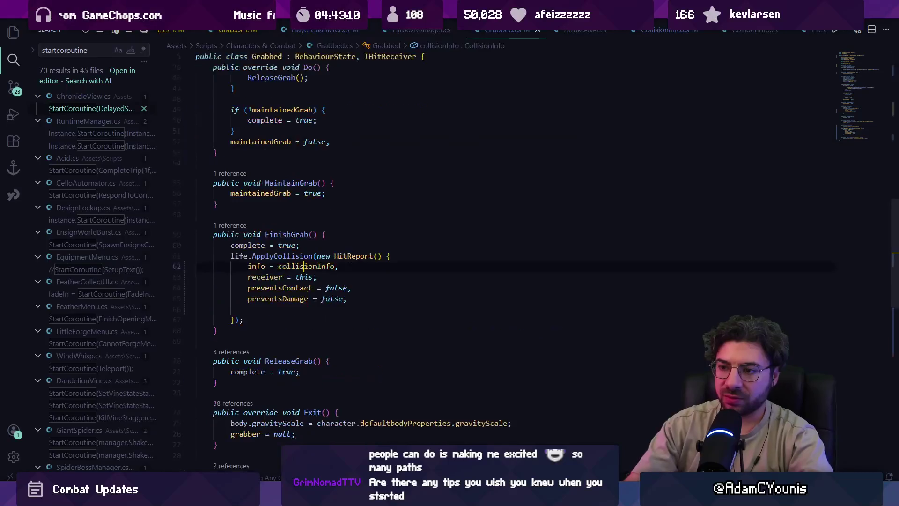
key("Home")
key("Return")
key("Up")
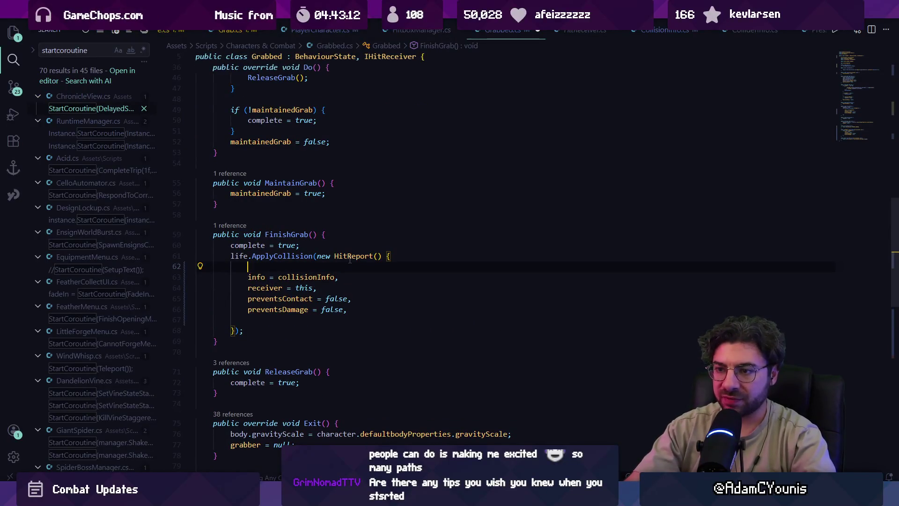
key("ctrl+z")
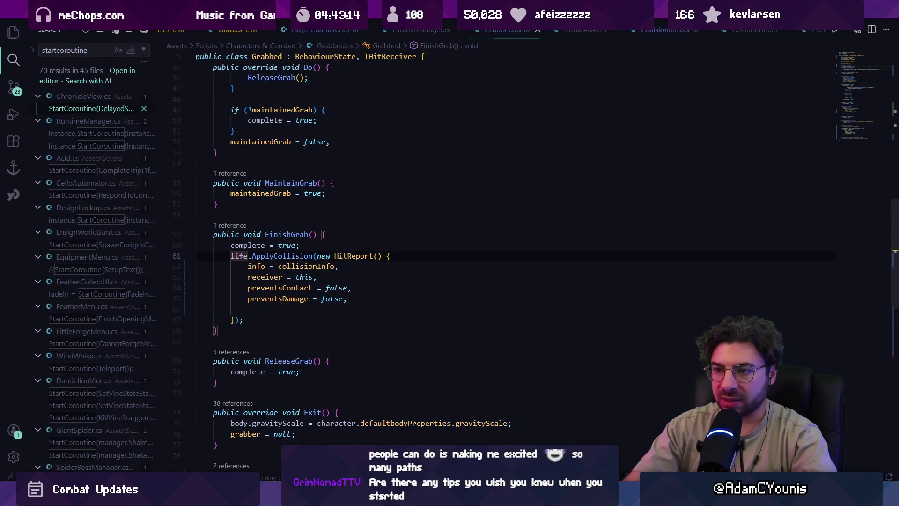
key("Return")
key("Up")
- Insert Debug.Log(collisionInfo.outcome); above the ApplyCollision call and save Grabbed.cs
type("debug.Log")
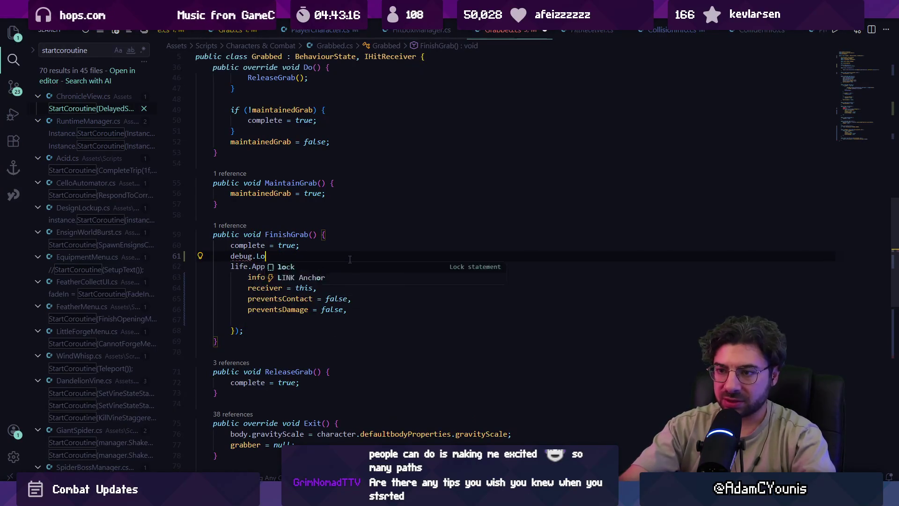
key("BackSpace")
key("BackSpace")
key("BackSpace")
type("Debu")
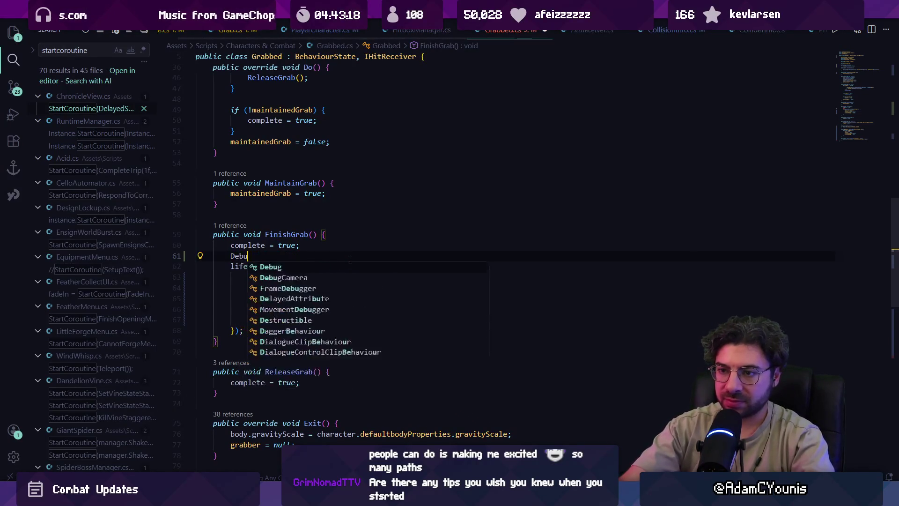
type("g.Log(\"Finishing grab, applying hit")
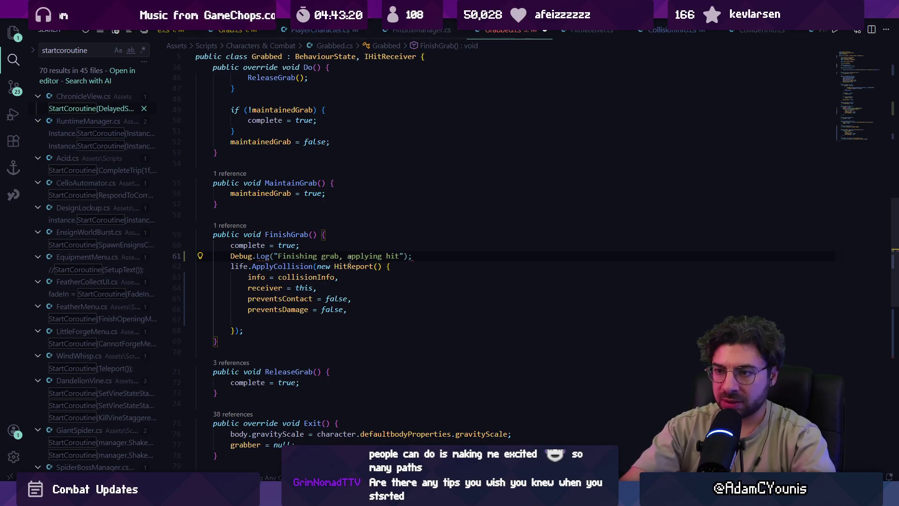
type("(info.outr")
key("BackSpace")
type("come")
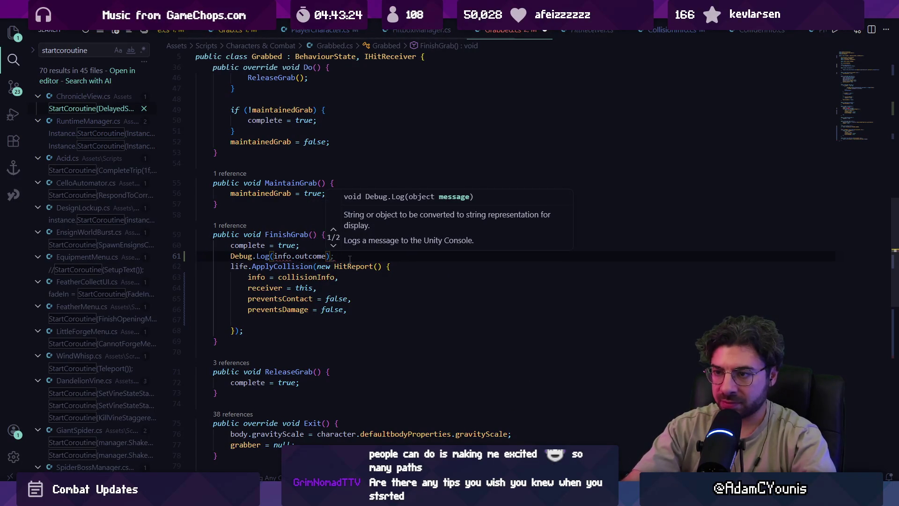
key("ctrl+BackSpace")
key("ctrl+BackSpace")
key("ctrl+BackSpace")
type("collisionoin")
key("BackSpace")
key("BackSpace")
key("BackSpace")
type("Info.o")
key("Tab")
type(";")
key("Delete")
key("ctrl+s")
- Switch back to the Unity editor
key("super")
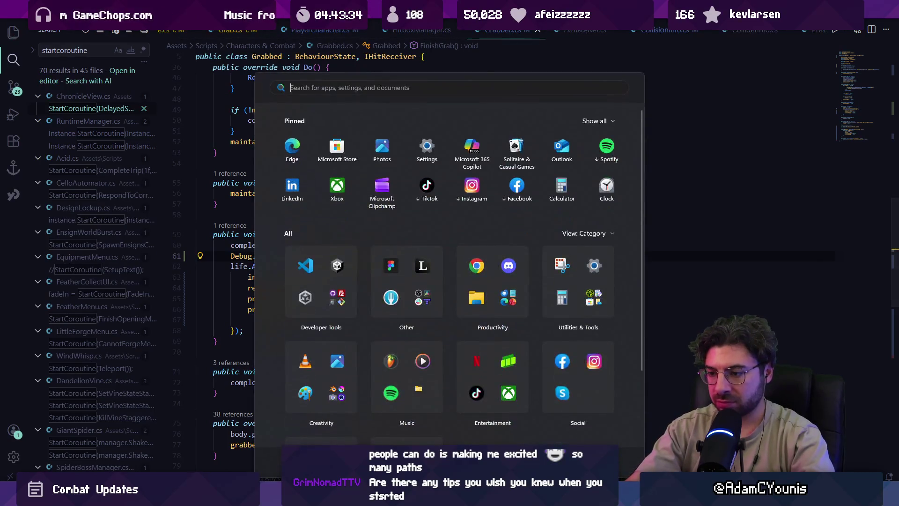
key("Escape")
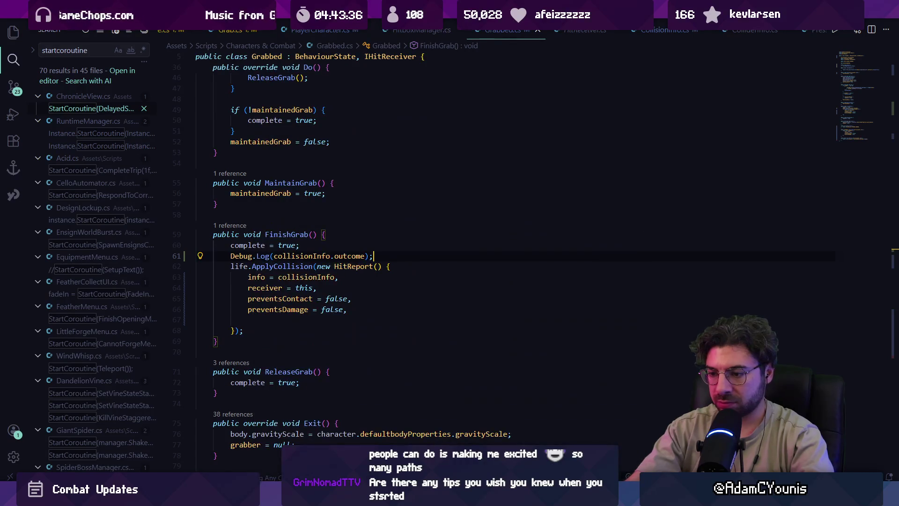
key("alt+Tab")
key("ctrl+s")
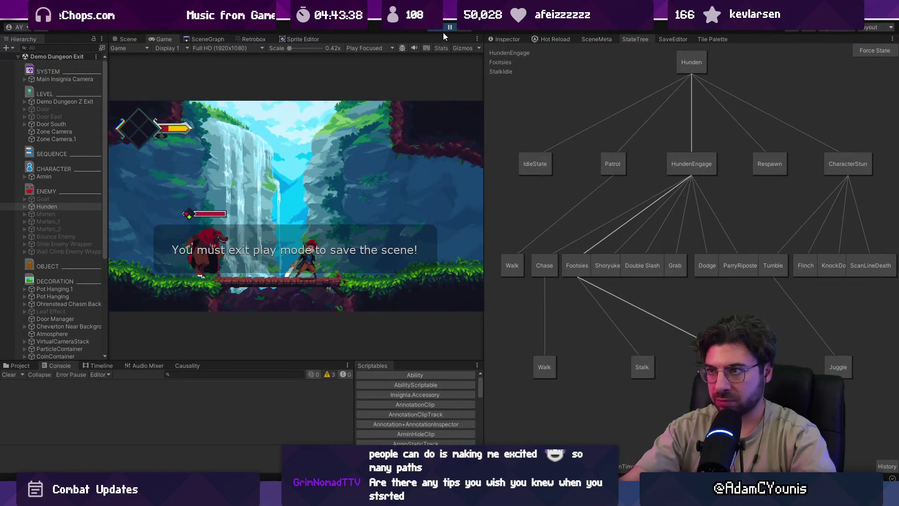
- Stop Play mode and look up ApplyCollision in Life.cs
left_click(437, 32)
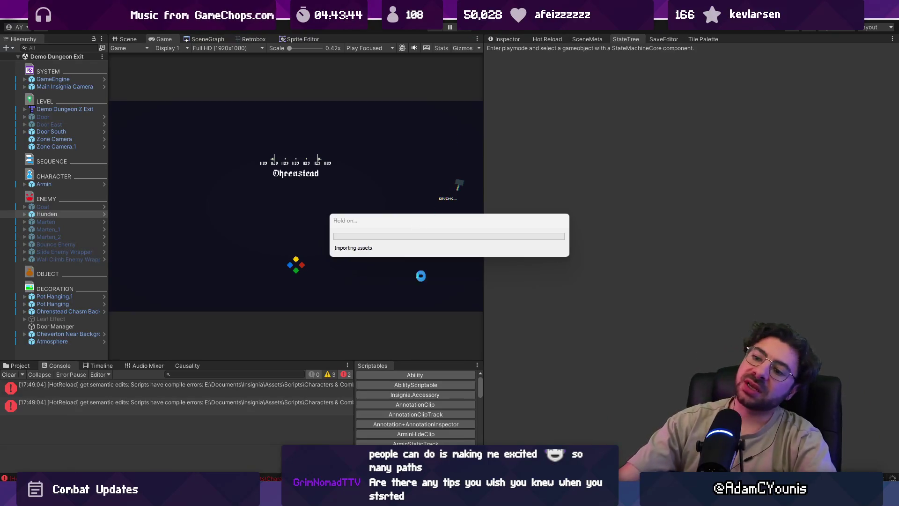
key("alt+Tab")
key("ctrl+p")
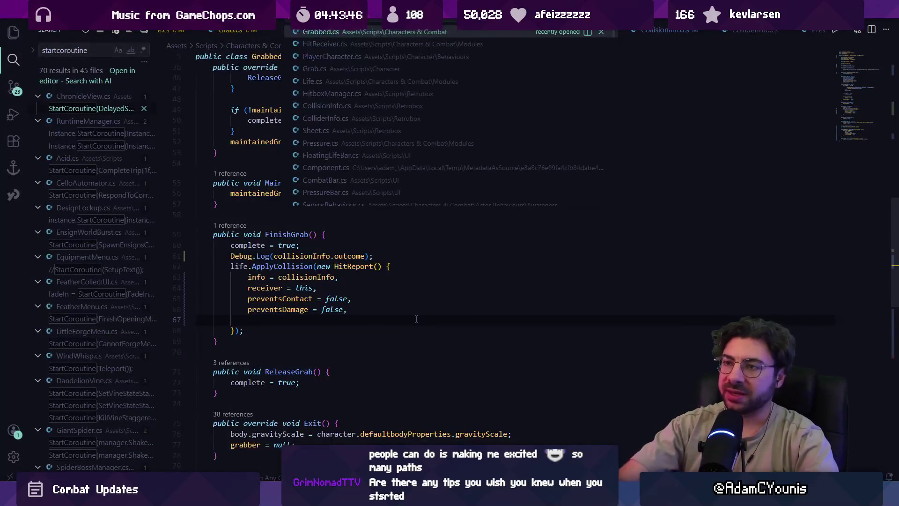
type("life")
key("Return")
key("ctrl+f")
type("appl")
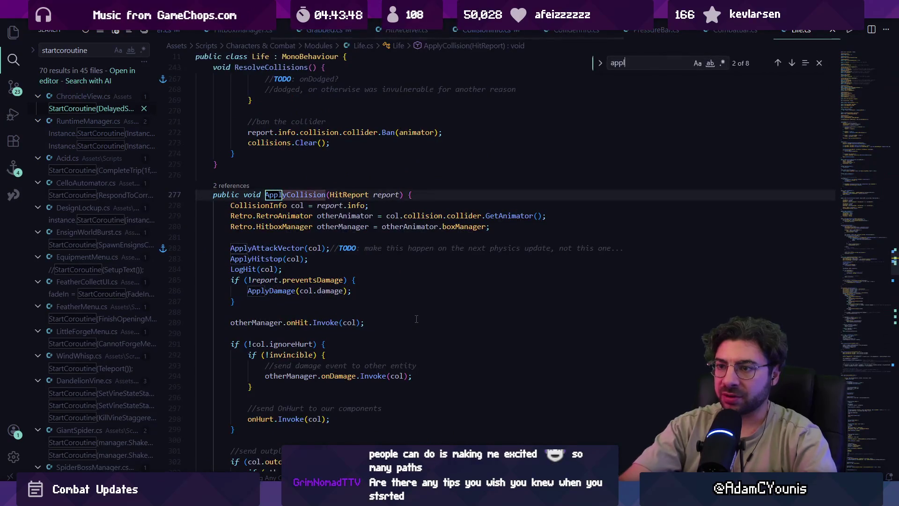
type("ycool")
key("BackSpace")
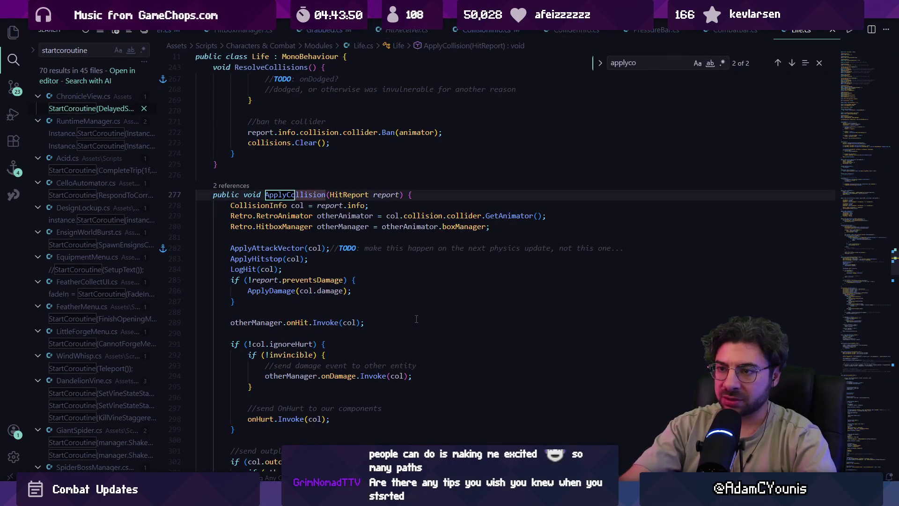
type("sion")
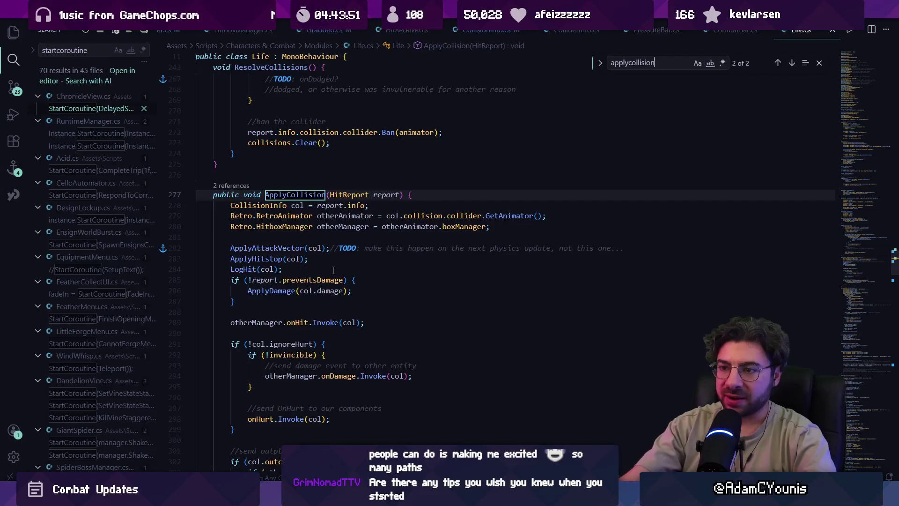
scroll(333, 270, "down", 2)
- Play the scene in Unity and pause once Hunden's grab logs Grabbed
key("alt+Tab")
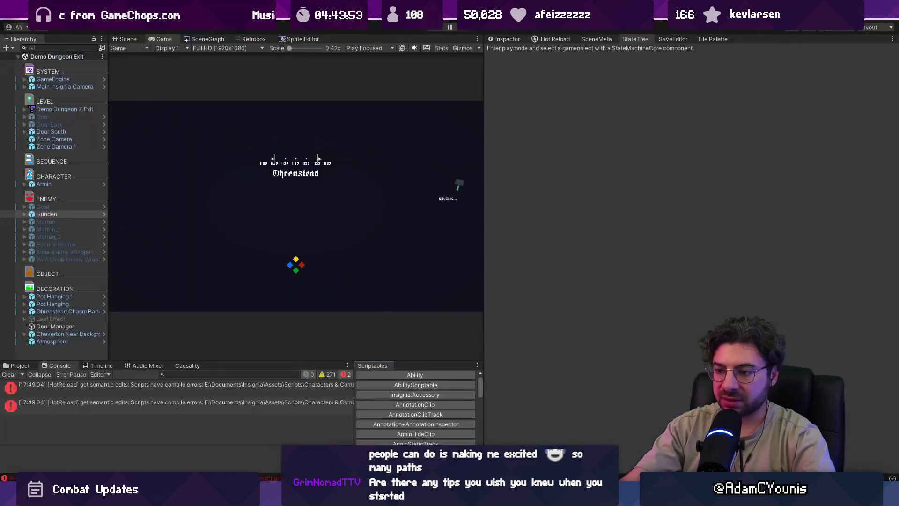
left_click(440, 29)
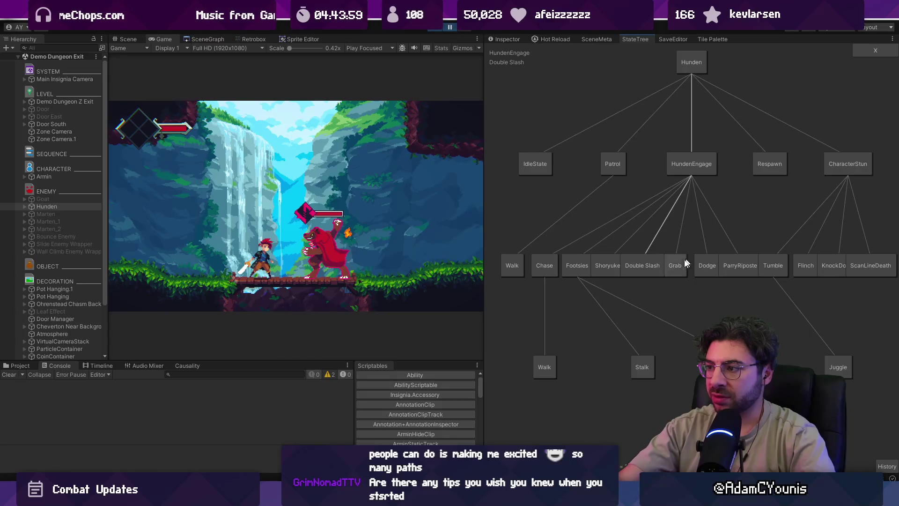
left_click(449, 27)
- Move to the empty line inside Life.cs's ApplyCollision
key("alt+Tab")
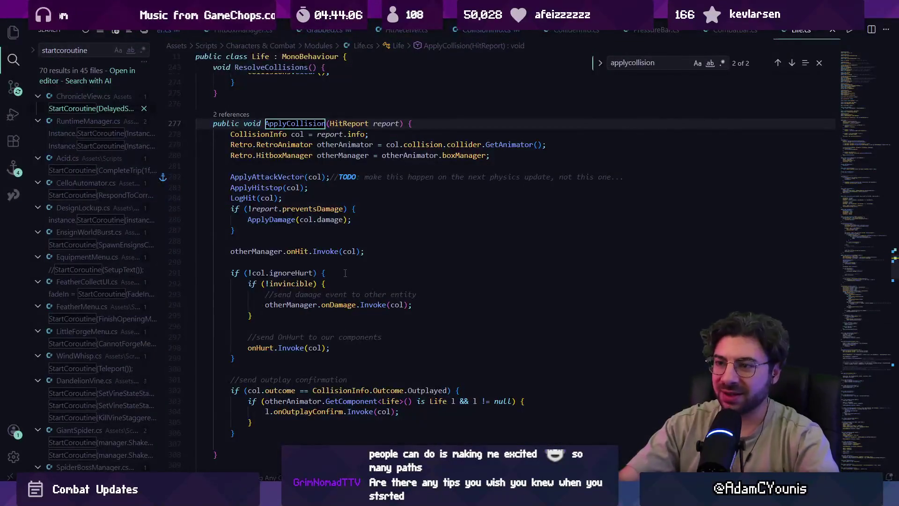
key("Up")
key("Up")
key("Up")
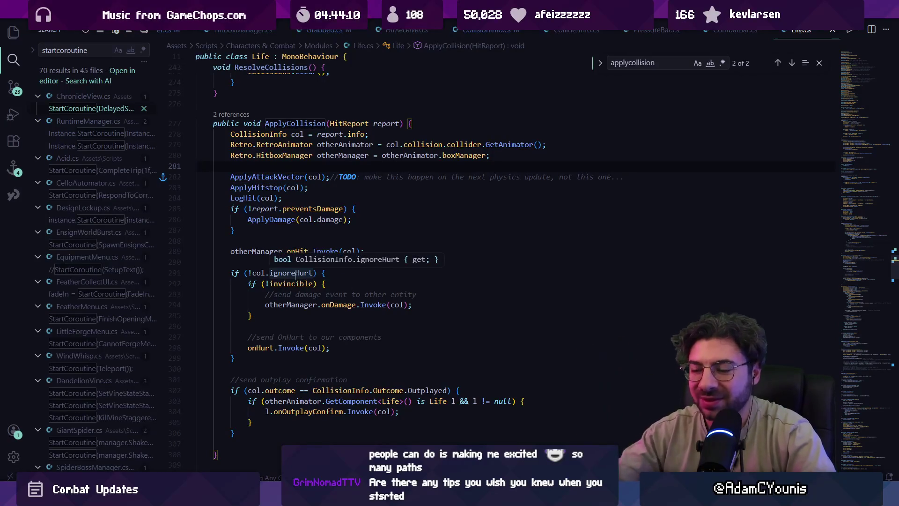
key("Escape")
key("Down")
key("Down")
key("Down")
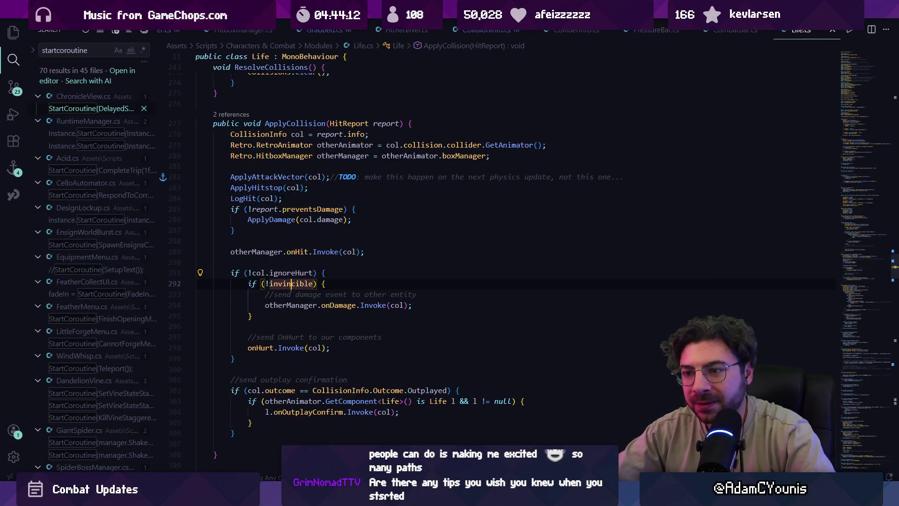
key("Right")
key("Right")
key("Right")
left_click(441, 305)
scroll(390, 317, "down", 1)
scroll(390, 317, "up", 2)
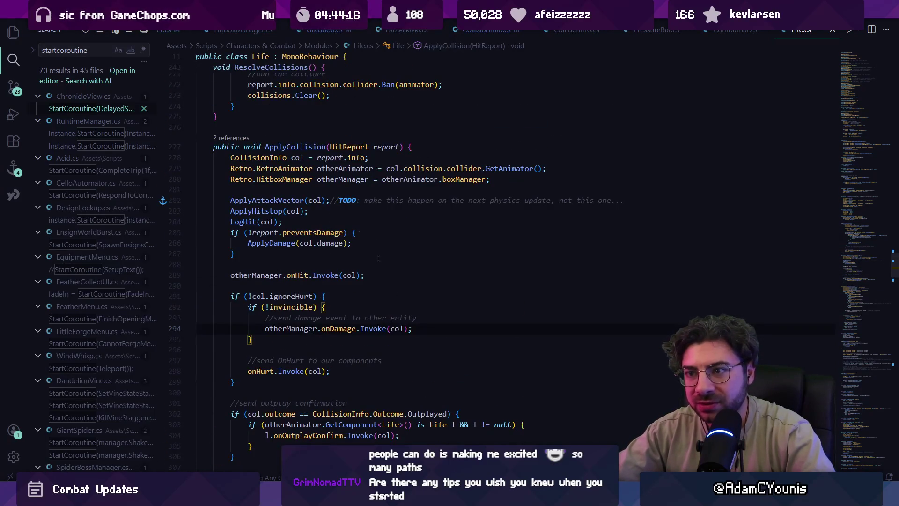
left_click(271, 200)
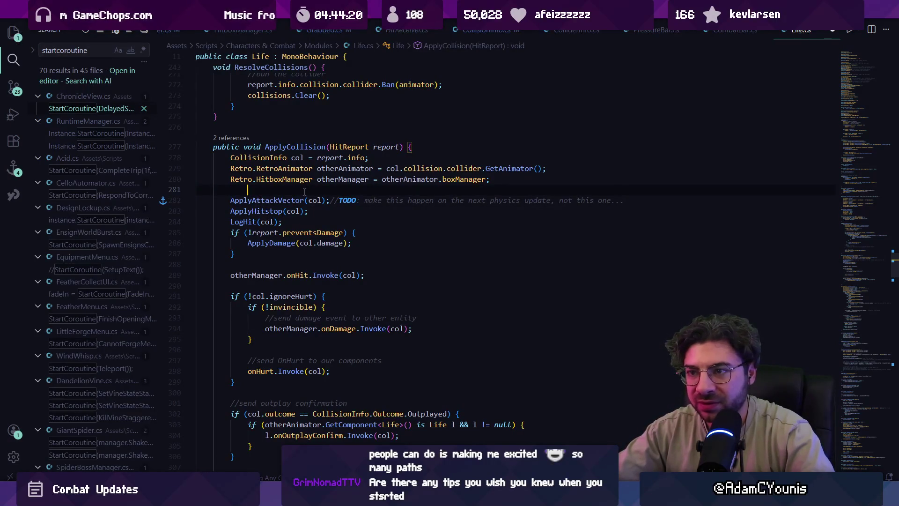
- Add a Debug.Log in ApplyCollision reporting each collision's outcome and damage
type("Debug>")
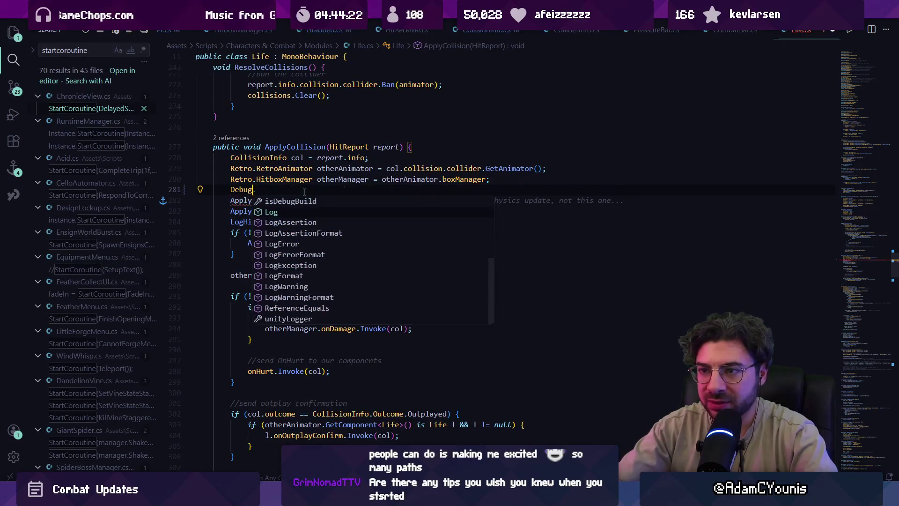
key("BackSpace")
type(".log")
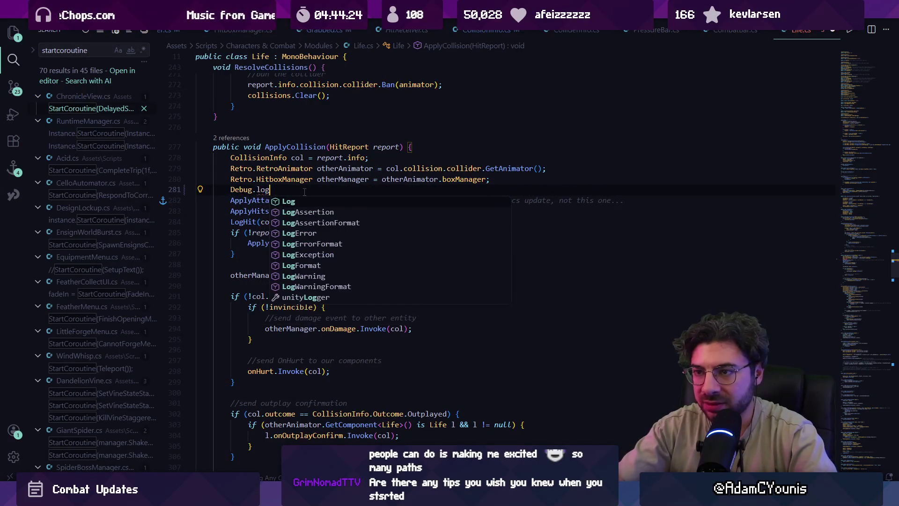
key("BackSpace")
key("BackSpace")
key("BackSpace")
type("Log")
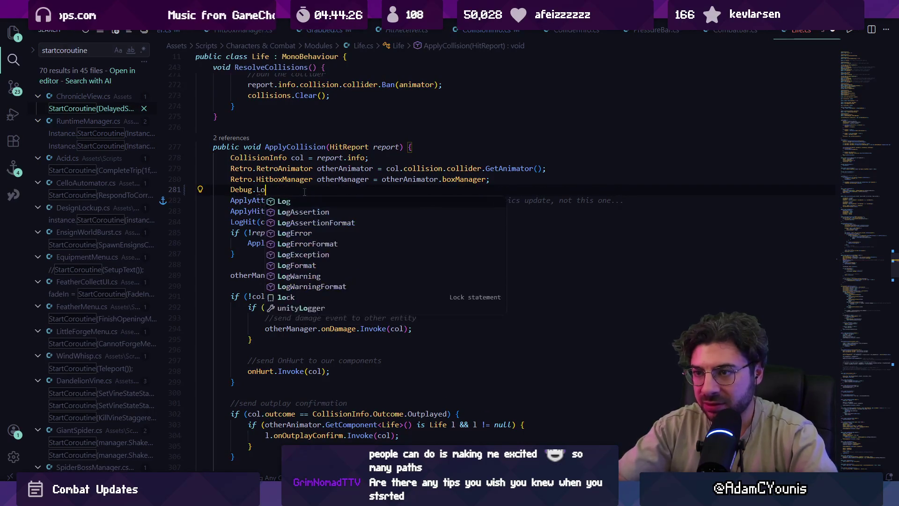
key("Escape")
key("Tab")
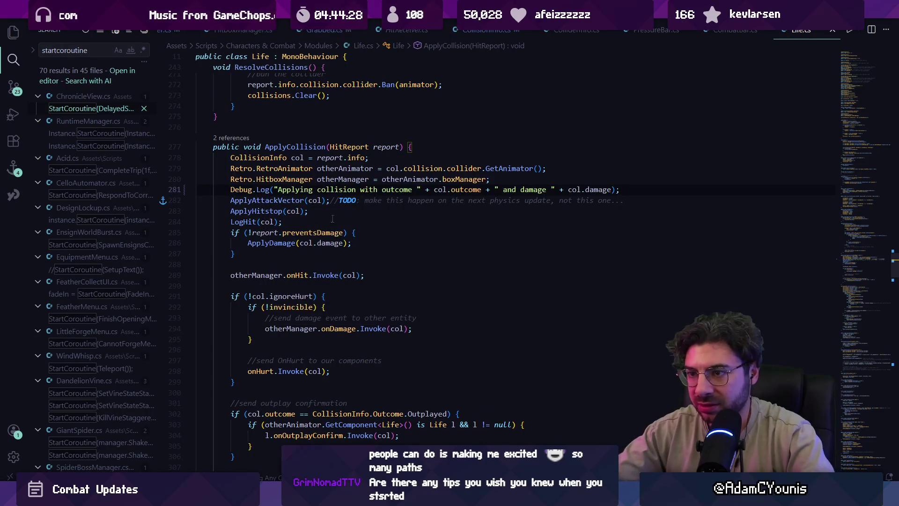
key("alt+Tab")
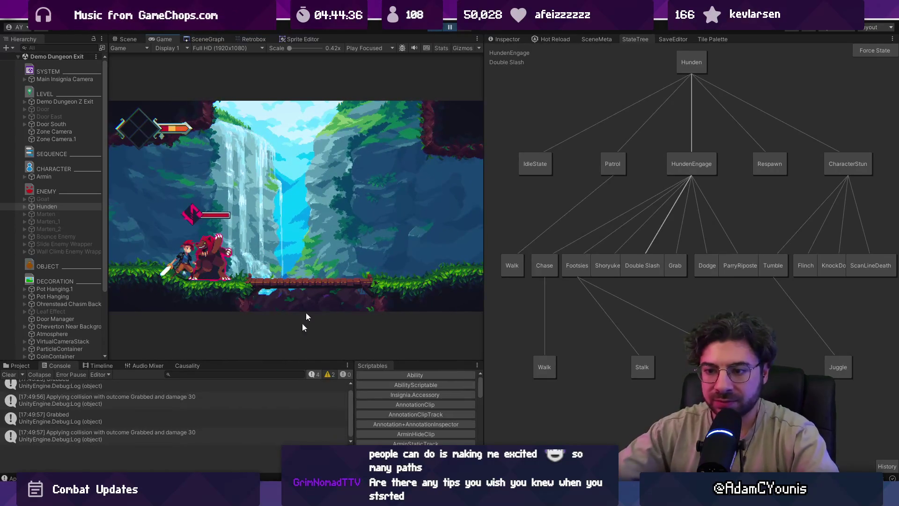
- Replay the scene, pause after Hunden's grab, and select the 'Applying collision' Grabbed, damage 30 log
left_click(437, 27)
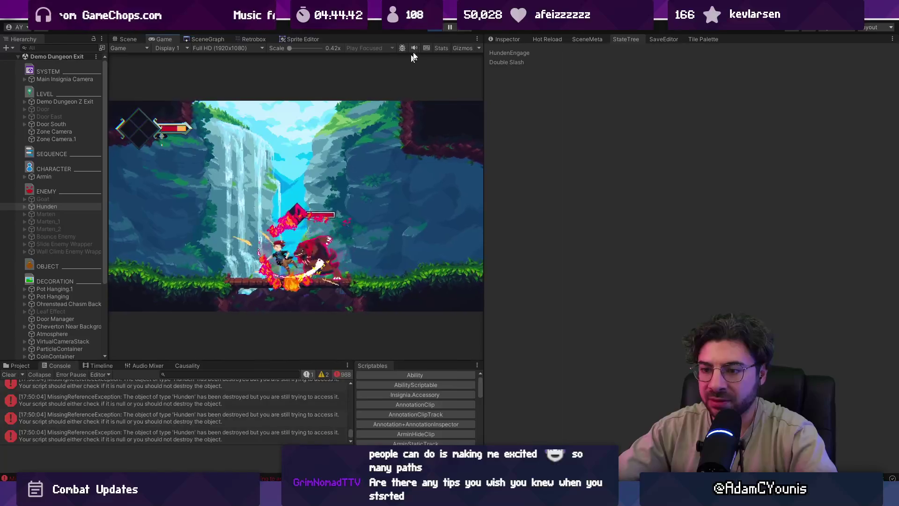
left_click(430, 29)
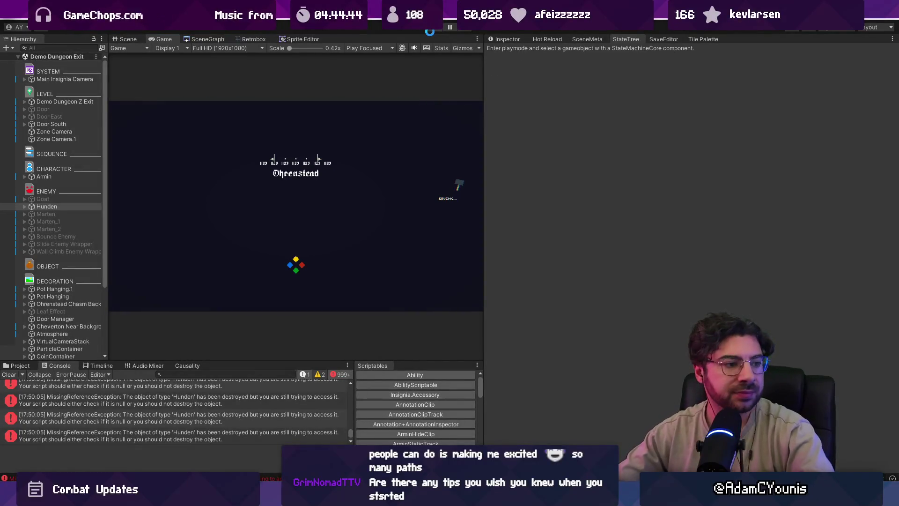
left_click(430, 32)
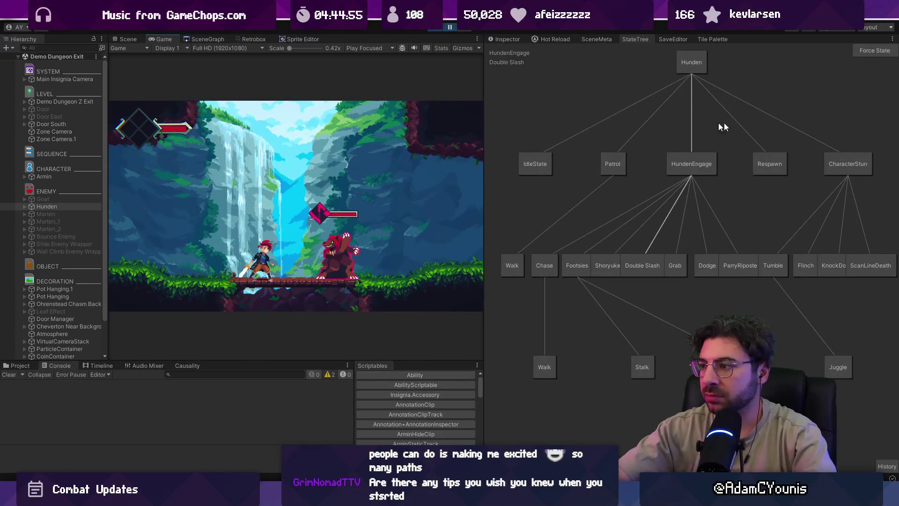
left_click(682, 265)
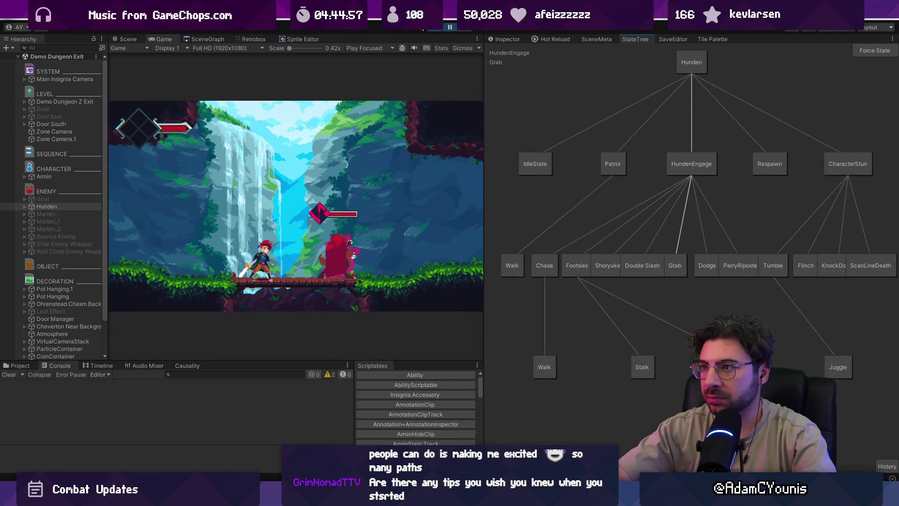
left_click(451, 28)
left_click(192, 391)
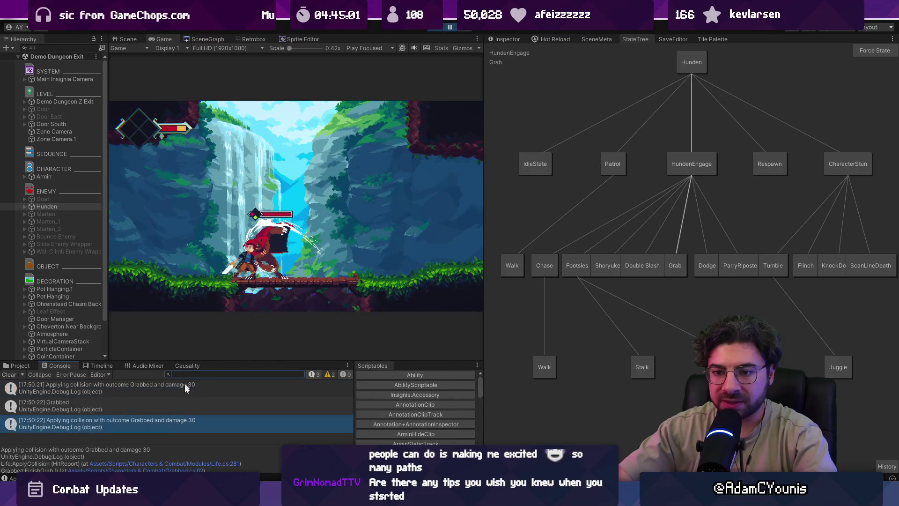
- Delete the collision Debug.Log line in Life.cs and review the LogHit and ApplyDamage definitions
double_click(180, 390)
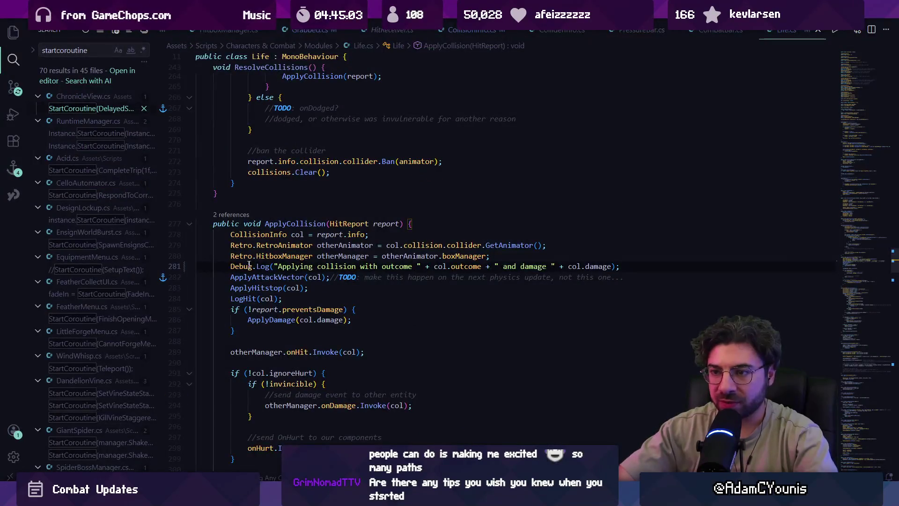
key("Delete")
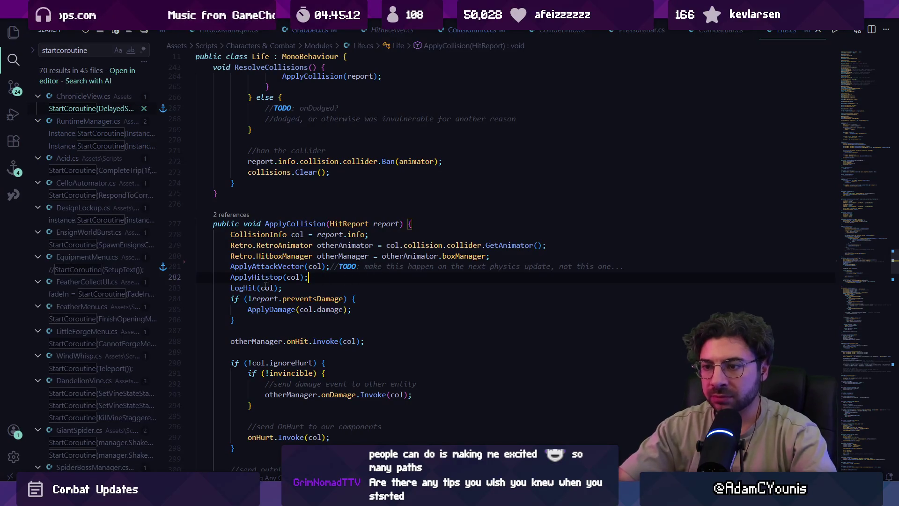
left_click(243, 288, "ctrl")
key("alt+Left")
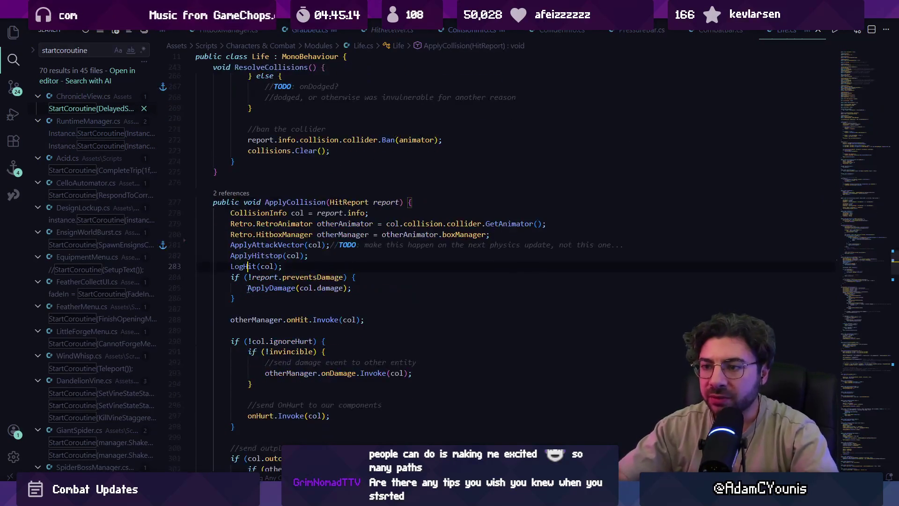
key("ctrl+f")
scroll(248, 287, "down", 4)
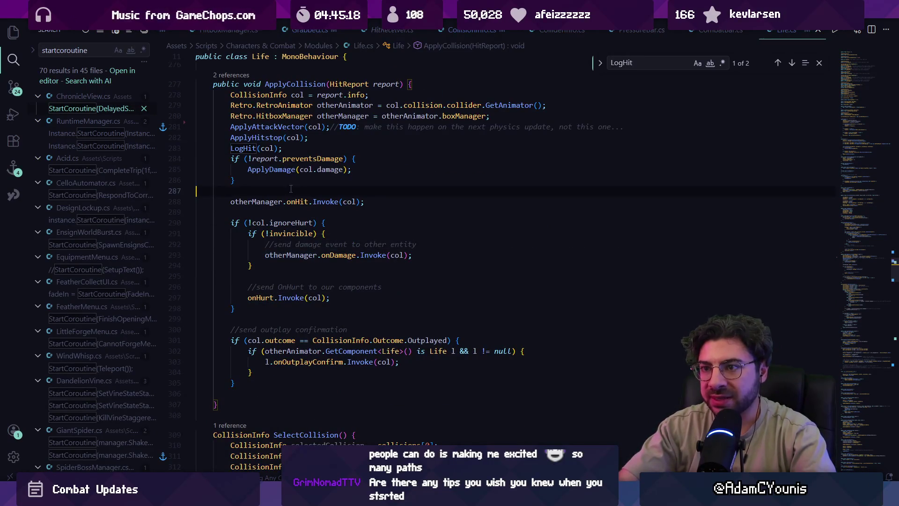
left_click(272, 169, "ctrl")
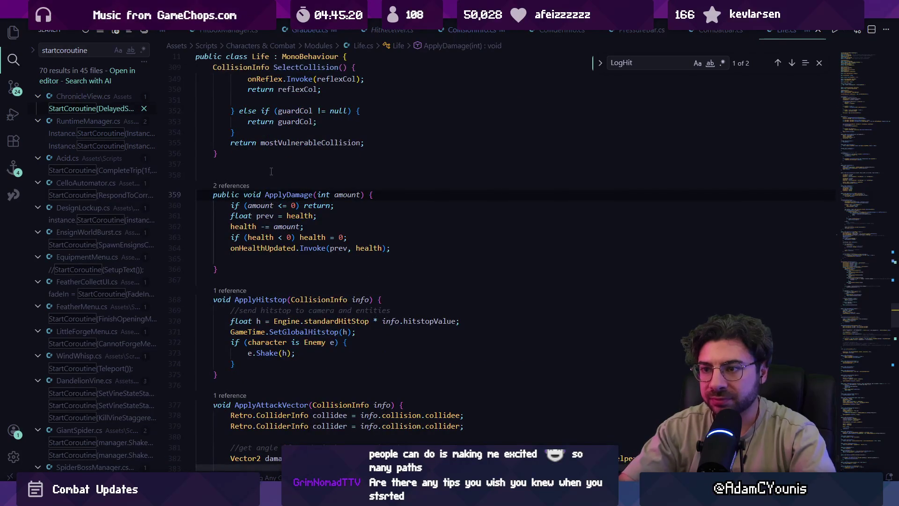
key("alt+Left")
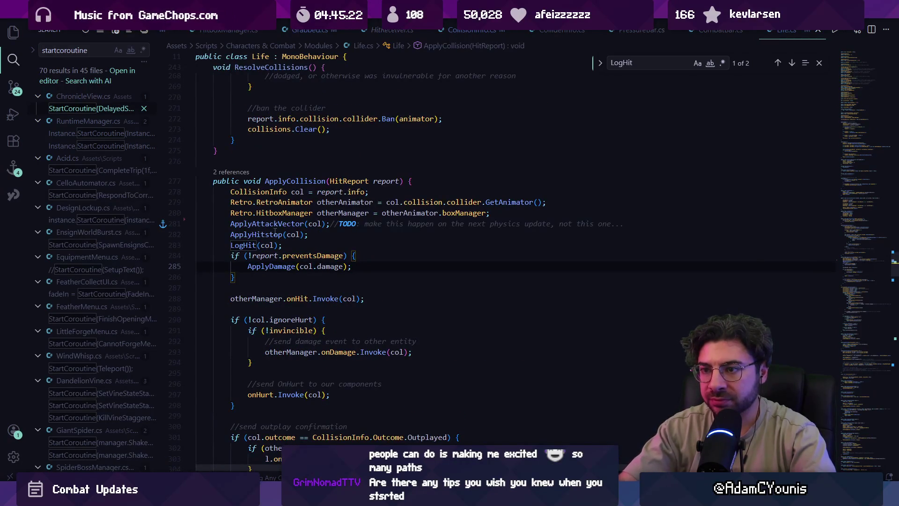
key("Escape")
- Inspect the ApplyAttackVector definition and search Life.cs for hitspark
left_click(275, 224)
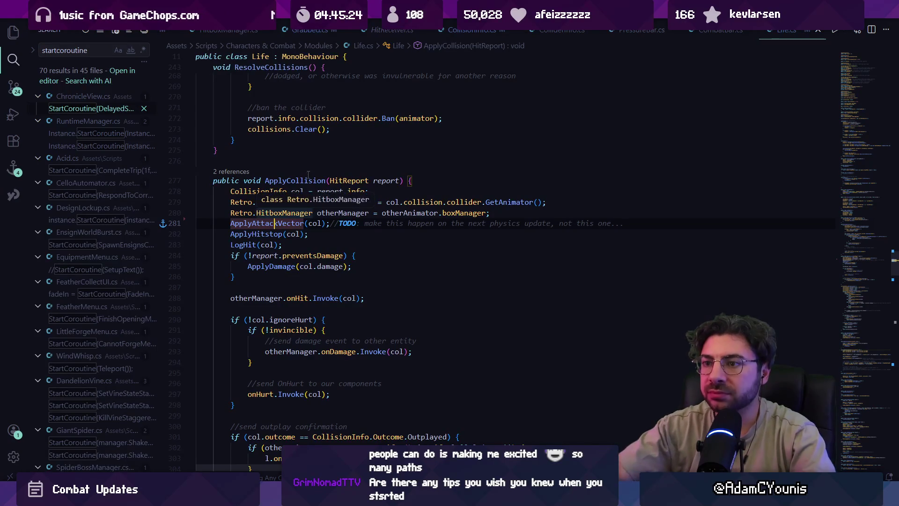
left_click(320, 223)
left_click(287, 223, "ctrl")
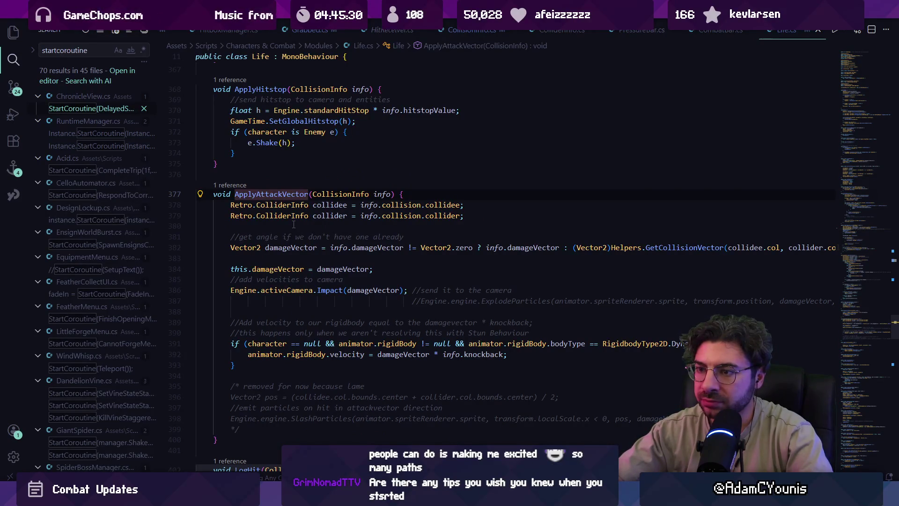
key("ctrl+f")
left_click(294, 225)
type("hit")
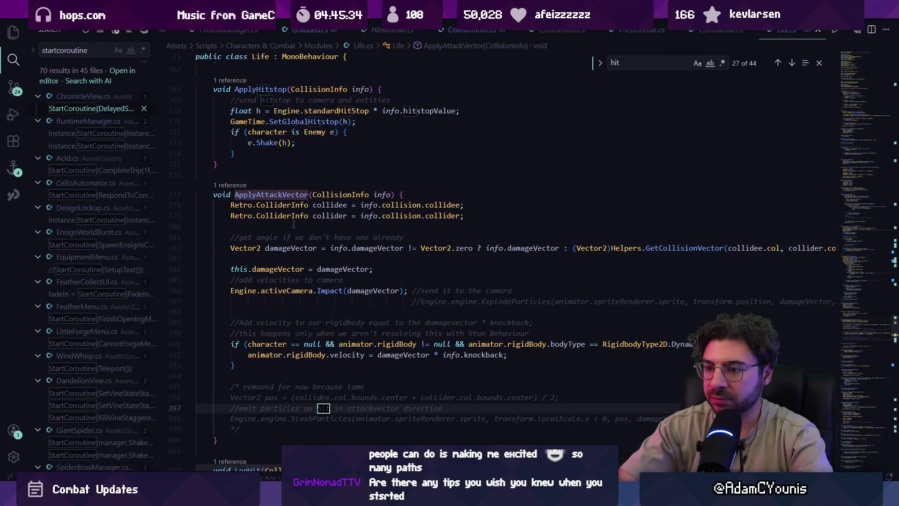
type("spa")
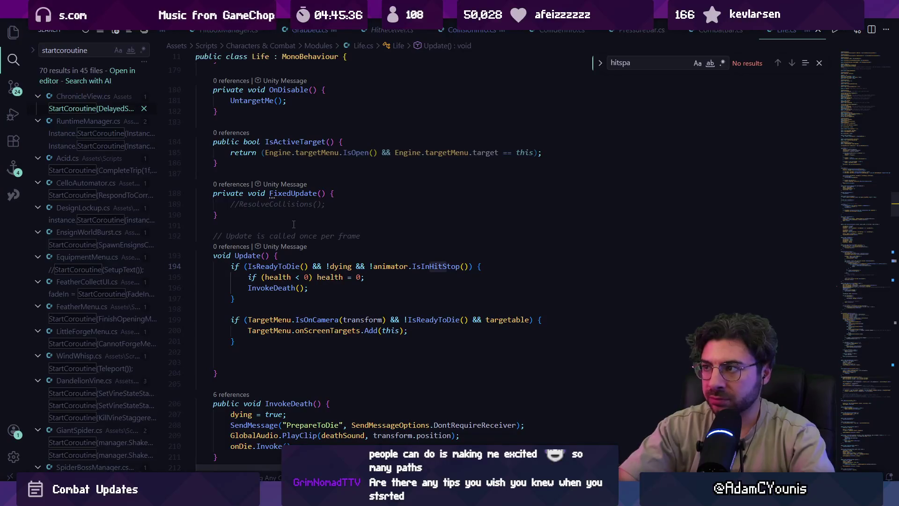
type("cspark")
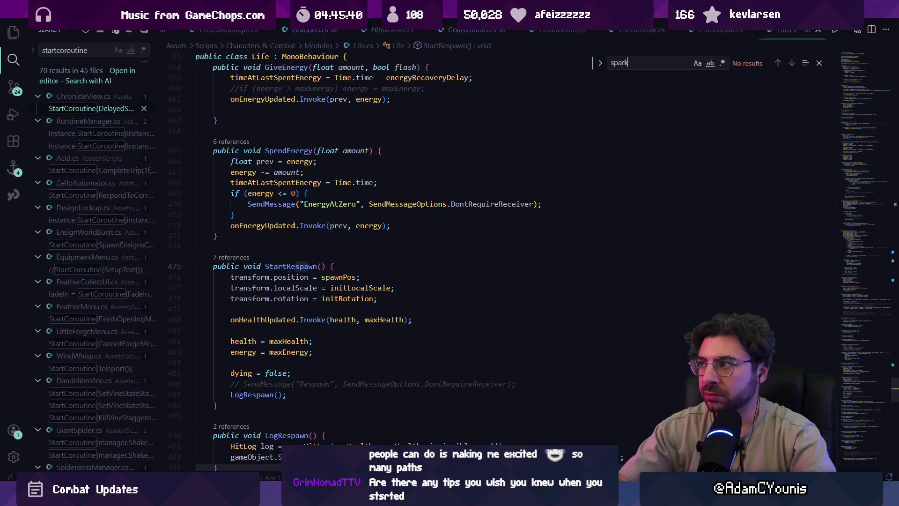
scroll(293, 224, "up", 20)
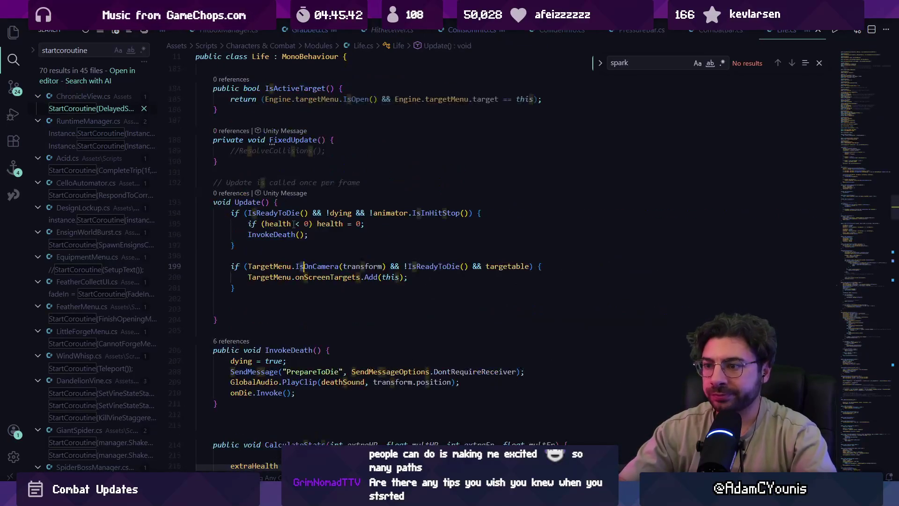
scroll(293, 225, "up", 10)
scroll(294, 224, "down", 10)
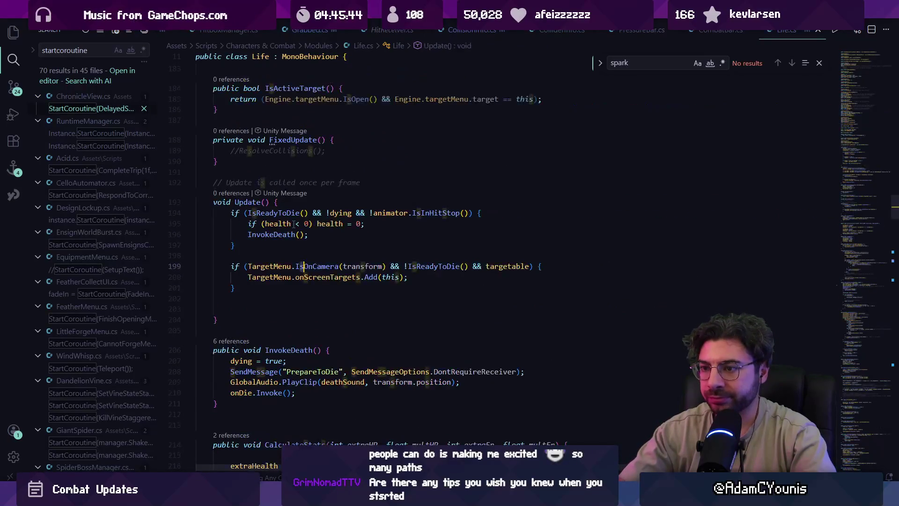
scroll(293, 225, "up", 2)
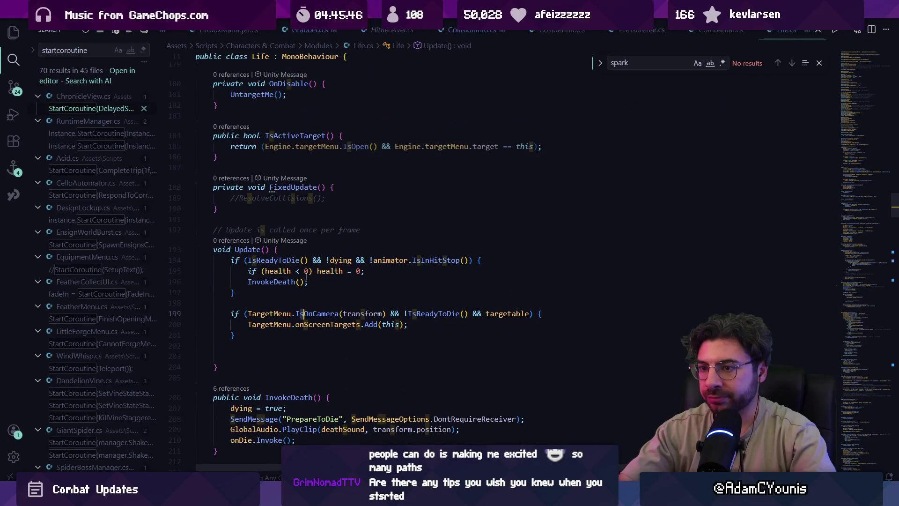
key("alt+Left")
key("alt+Left")
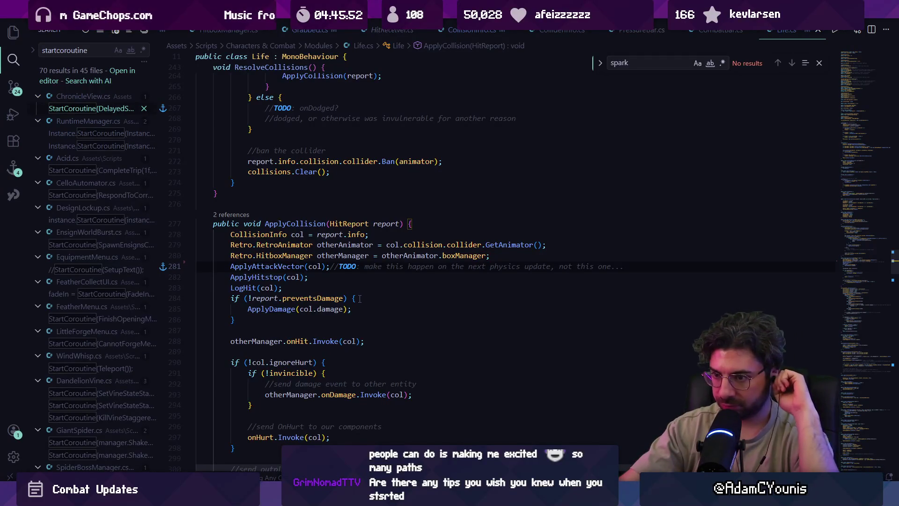
- Review the onDamage block in ApplyCollision and go to the onDamage declaration
scroll(349, 303, "down", 2)
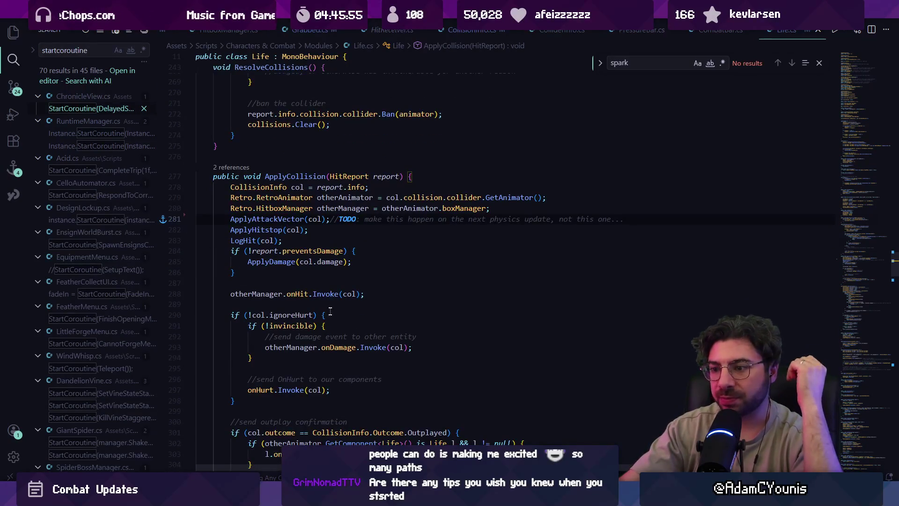
left_click(278, 388)
left_click(289, 360)
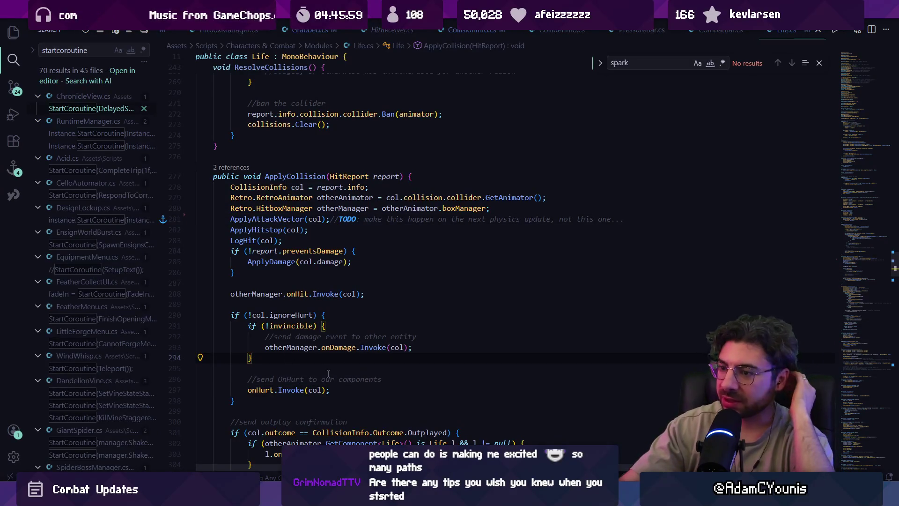
left_click(275, 263)
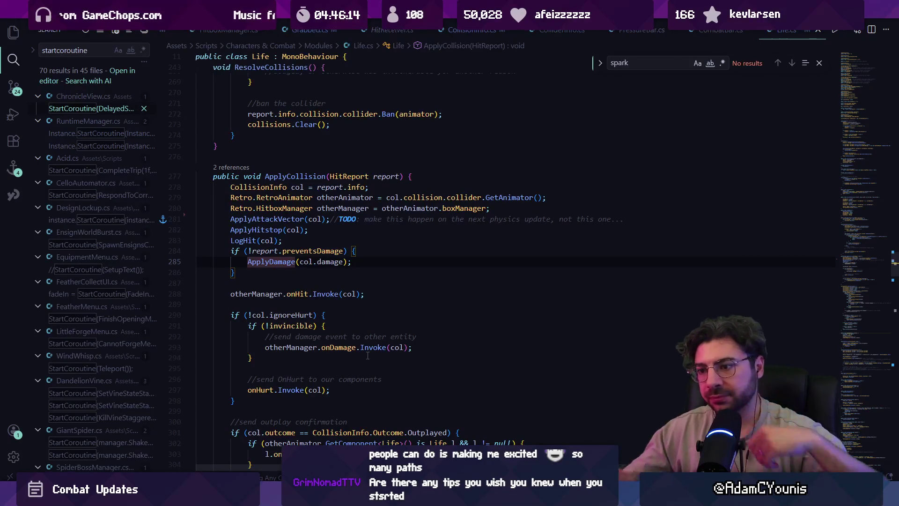
left_click(348, 347)
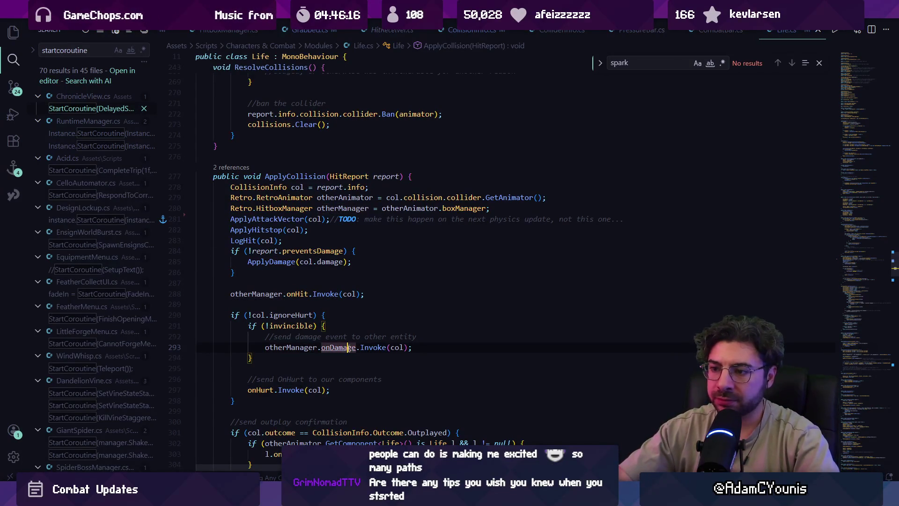
left_click(349, 347, "ctrl")
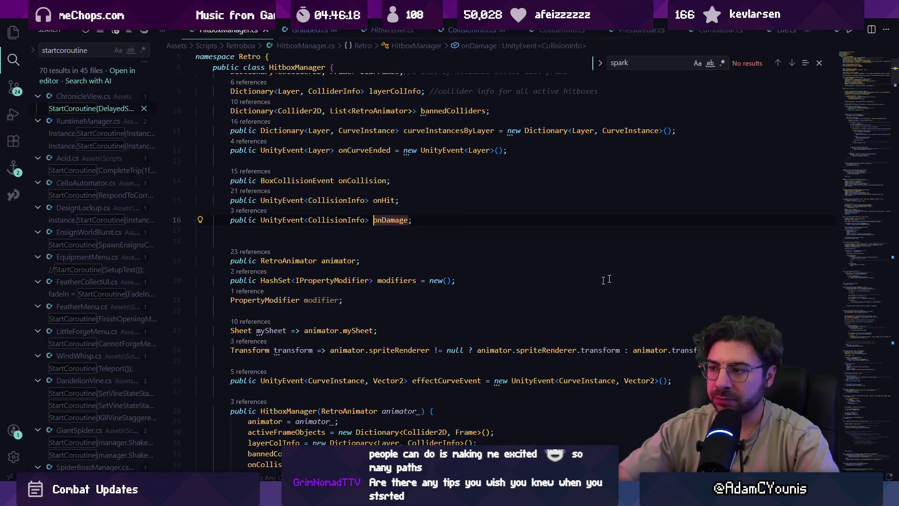
- Peek onDamage's references, return to Life.cs, and search the workspace for hitspark
key("shift+F12")
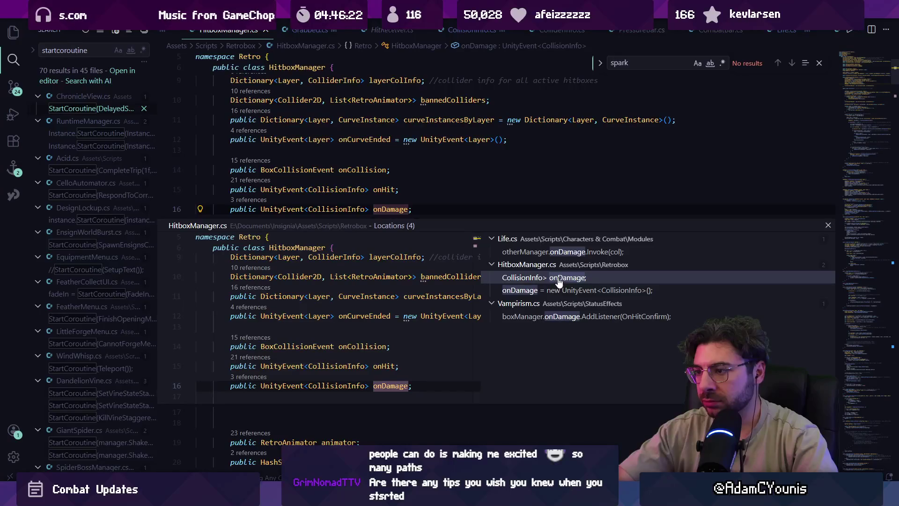
left_click(533, 291)
left_click(540, 278)
key("Escape")
key("Escape")
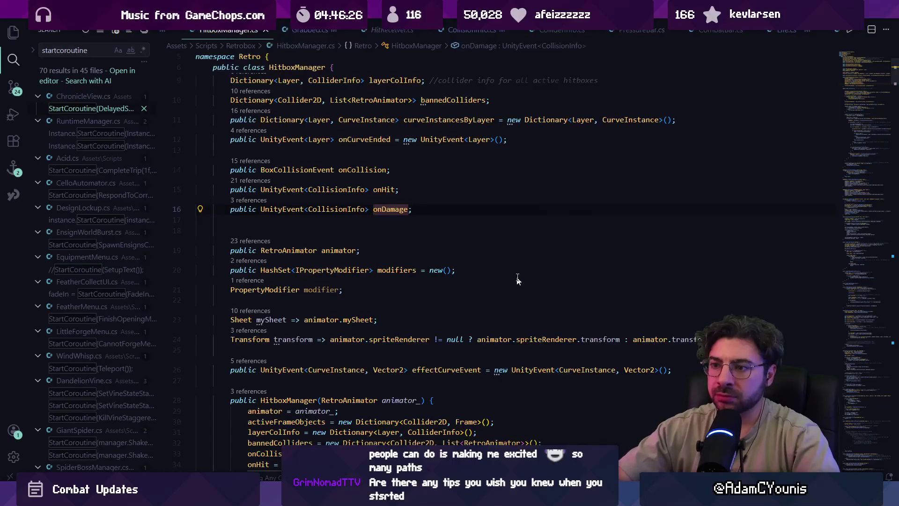
key("alt+Left")
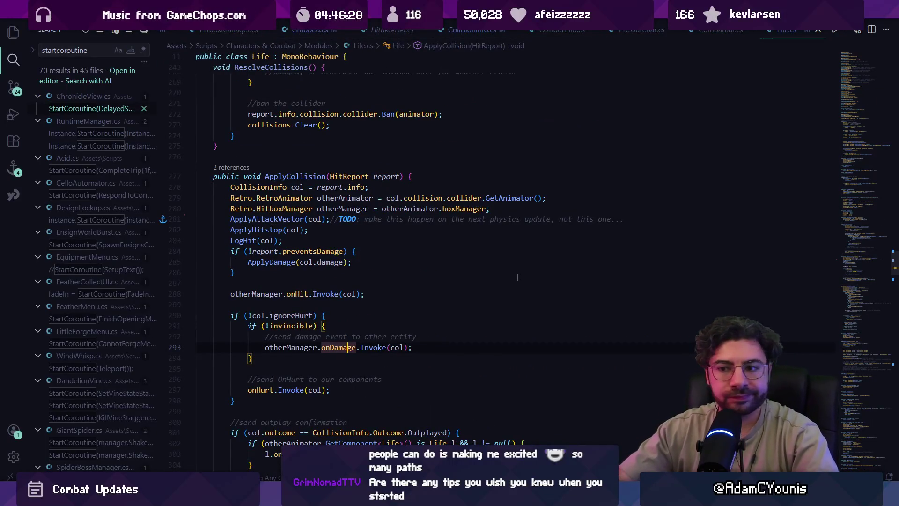
key("ctrl+shift+f")
type("hitspark")
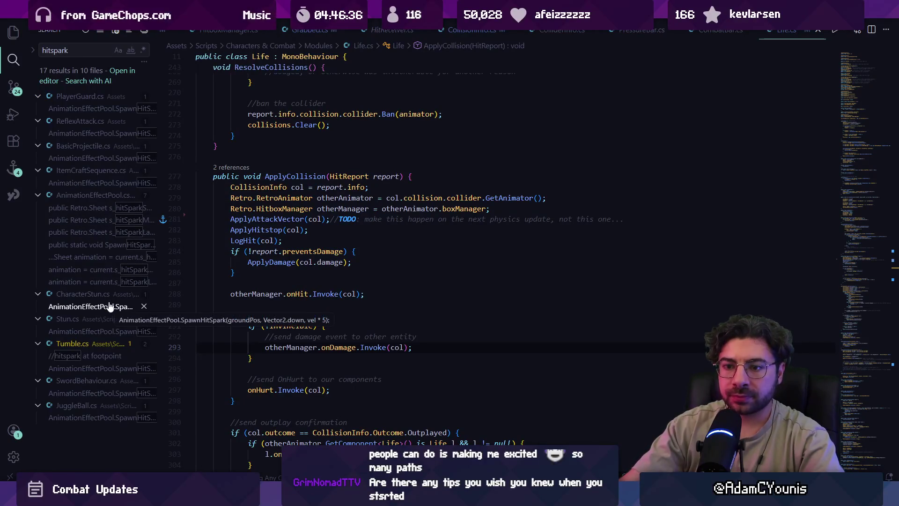
- Inspect Stun.cs's ReceiveHit, where it spawns a hit spark and returns its HitReport
left_click(107, 332)
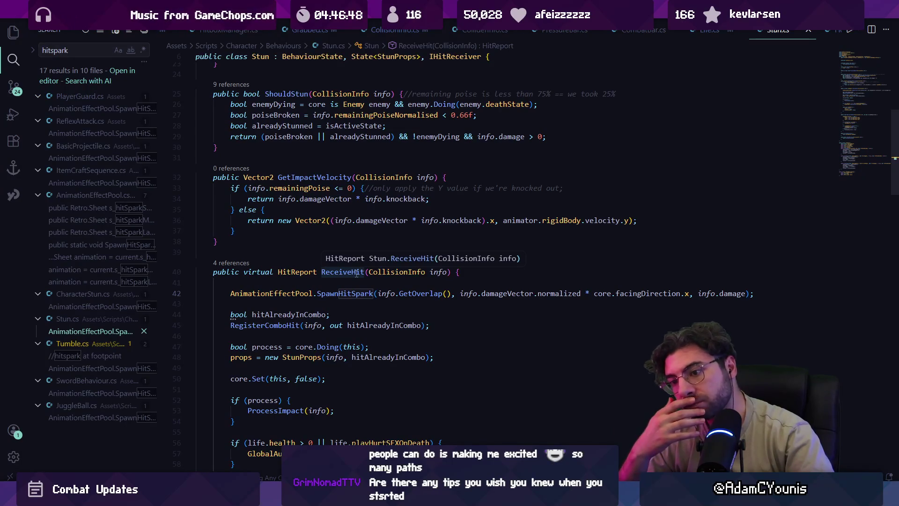
scroll(356, 271, "down", 2)
triple_click(352, 248)
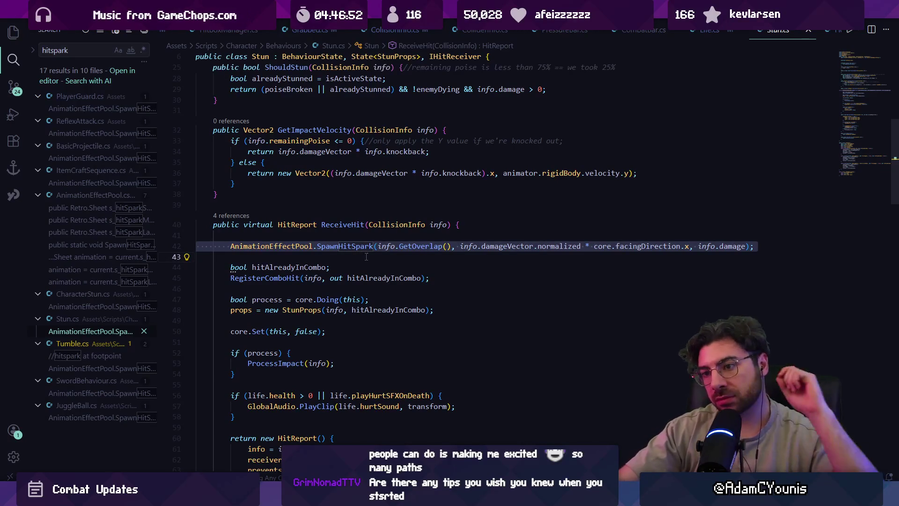
scroll(364, 259, "down", 3)
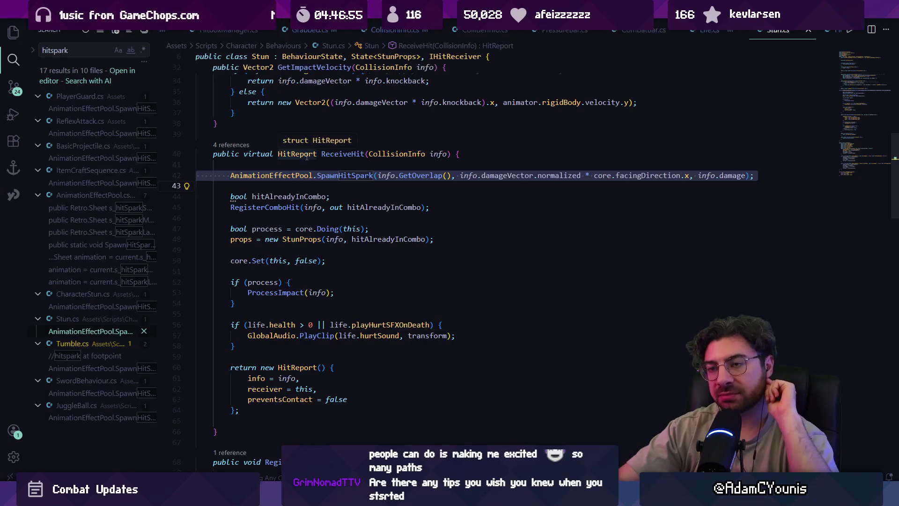
left_click(307, 154)
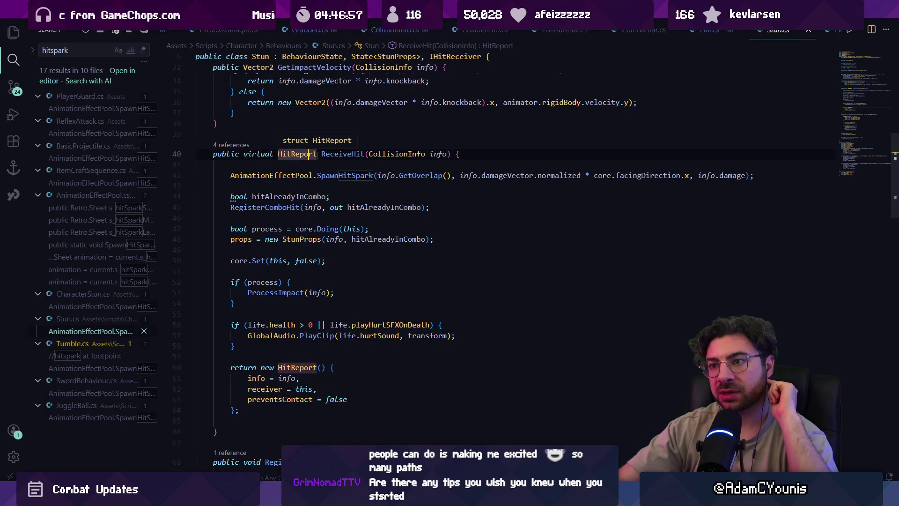
left_click(340, 158)
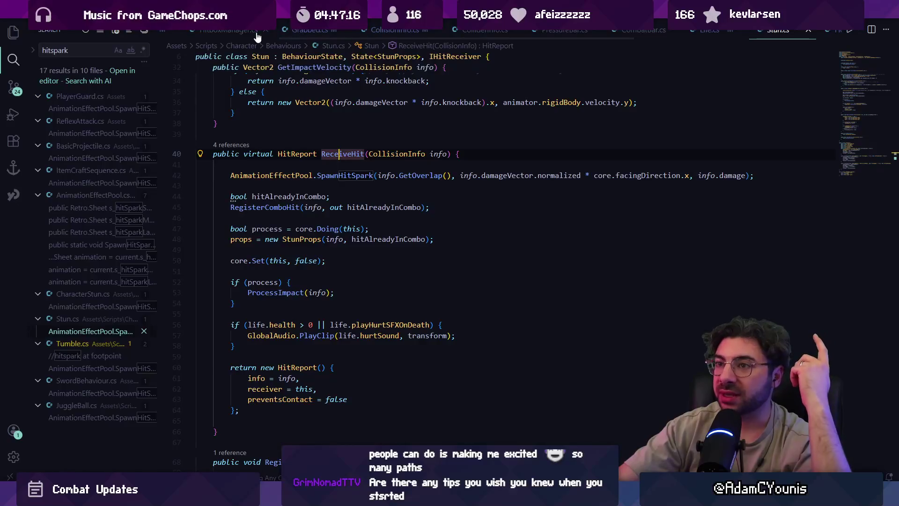
left_click(314, 31)
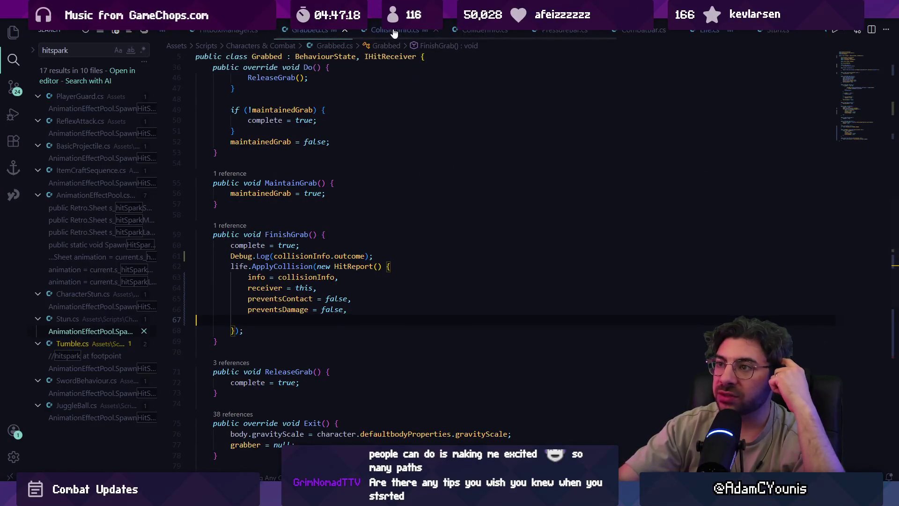
- Replace FinishGrab's Debug.Log with collisionInfo.outcome = CollisionInfo.Outcome.Hit;, save, and return to Unity
left_click(416, 263)
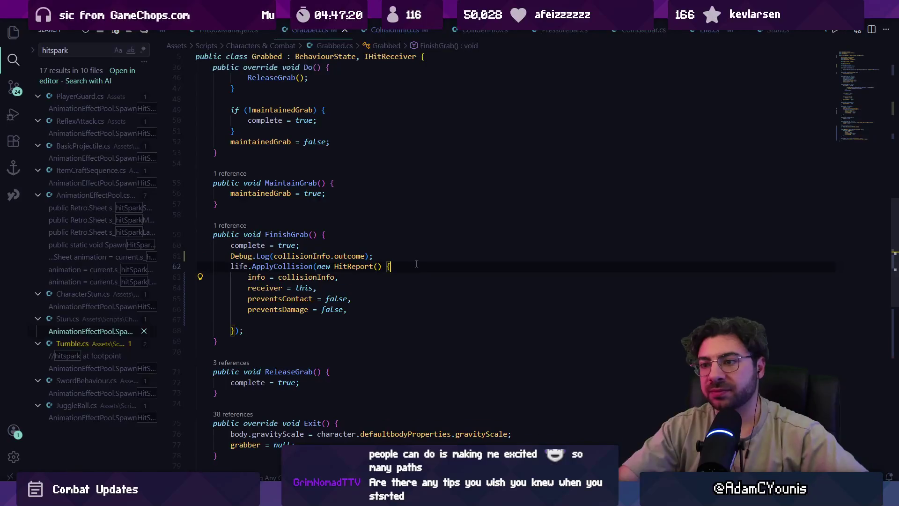
left_click(400, 256)
triple_click(399, 256)
key("BackSpace")
key("Return")
type("collsi")
key("Tab")
type(".outcome")
key("Tab")
key("ctrl+s")
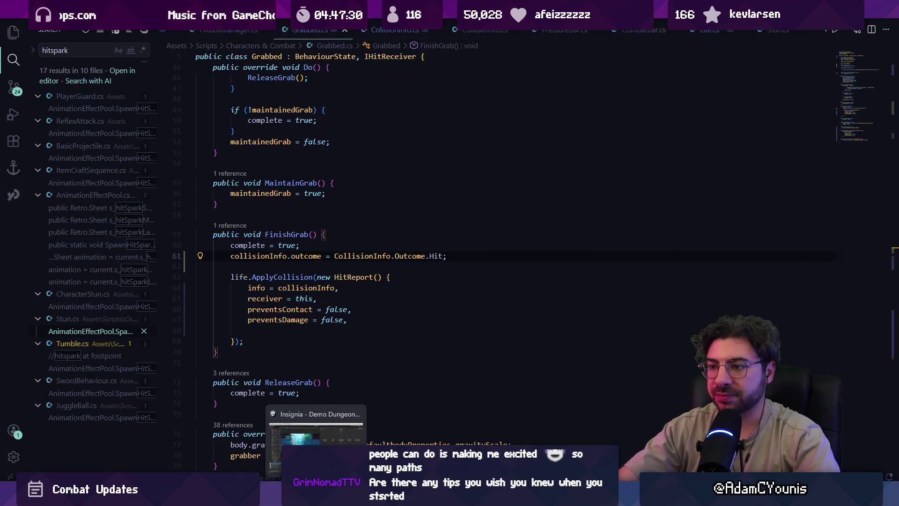
left_click(317, 497)
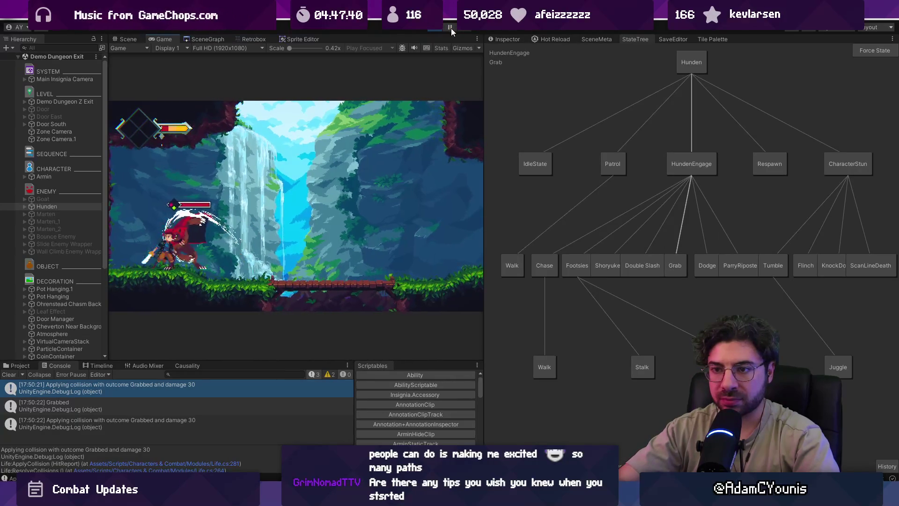
- Stop the play session, check the collision log entry's source, and clear the Console
left_click(436, 27)
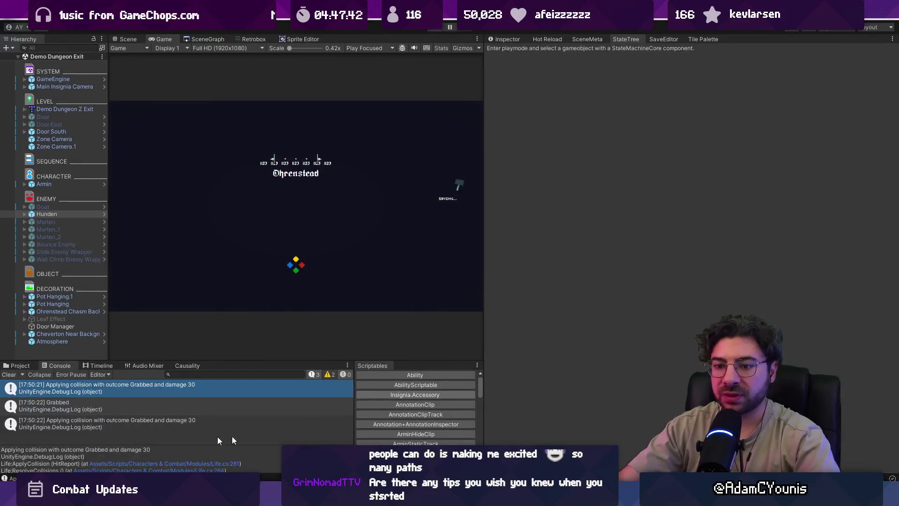
double_click(61, 395)
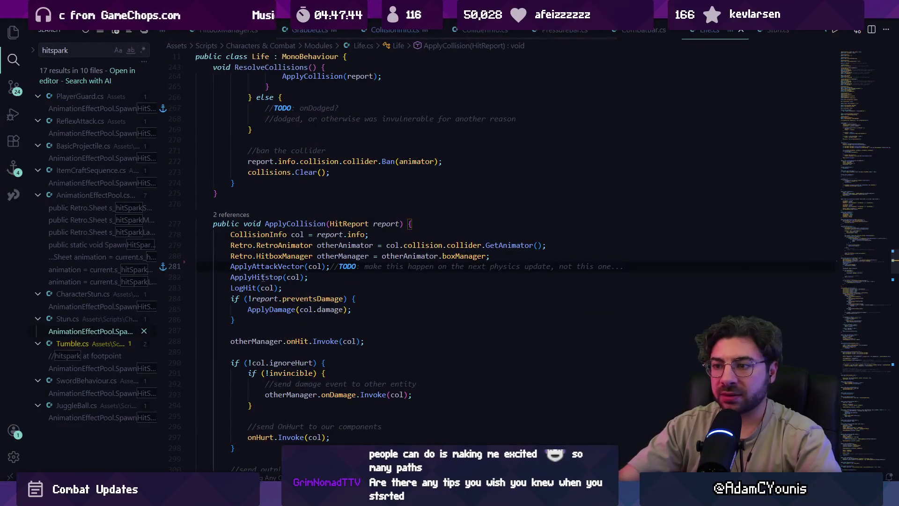
key("alt+Tab")
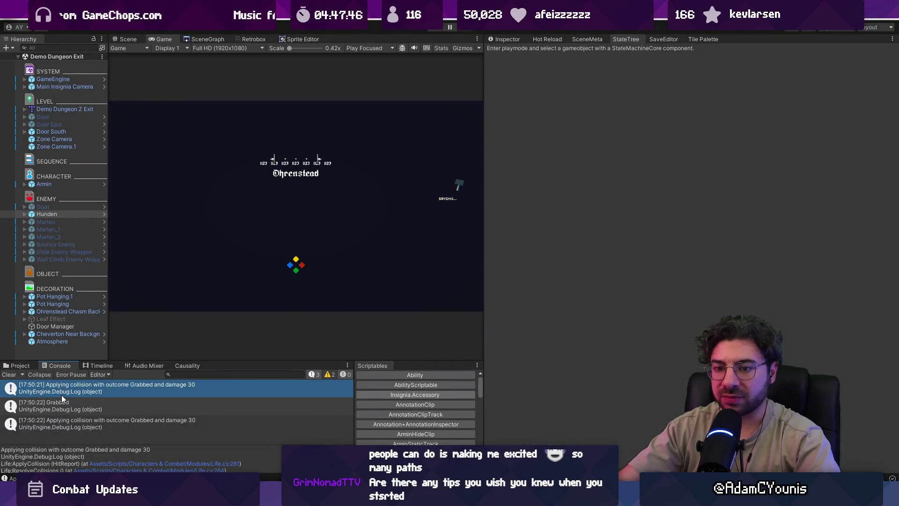
left_click(9, 374)
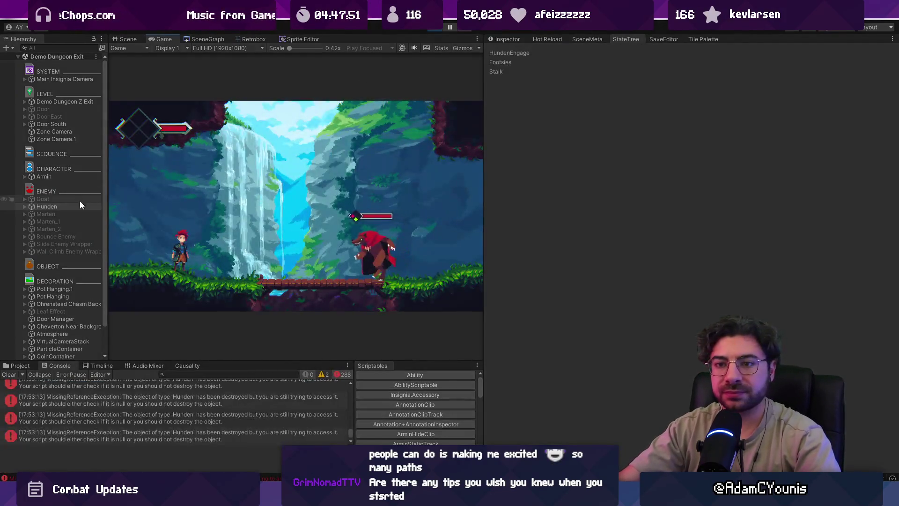
- Force Hunden into the Grab state, pause once the player is grabbed, and clear the Console
left_click(72, 208)
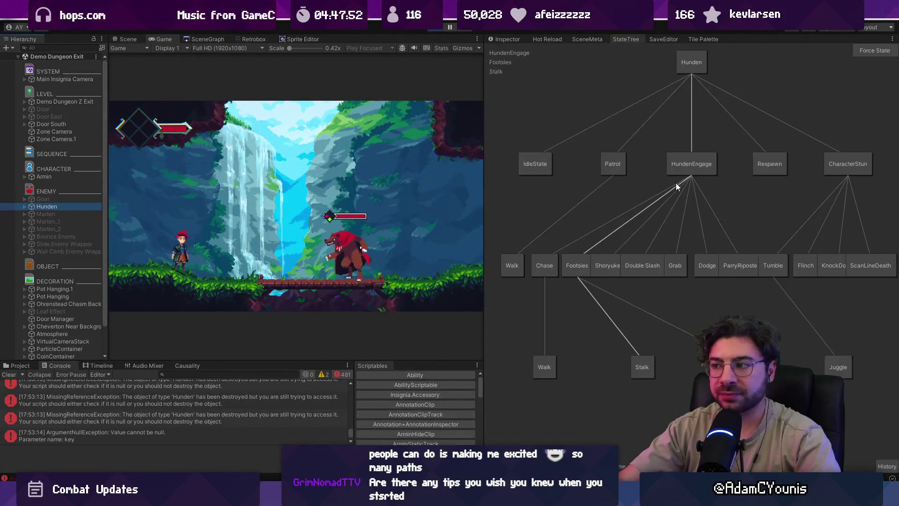
left_click(851, 49)
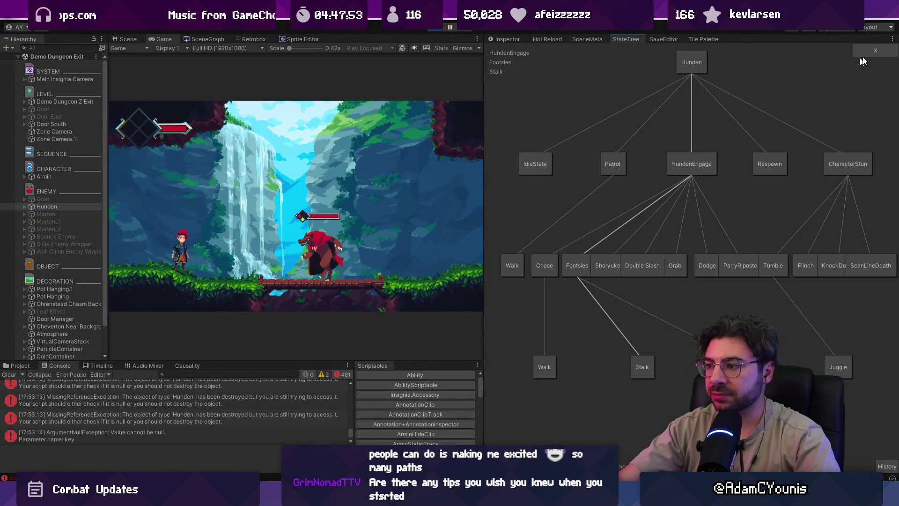
left_click(675, 264)
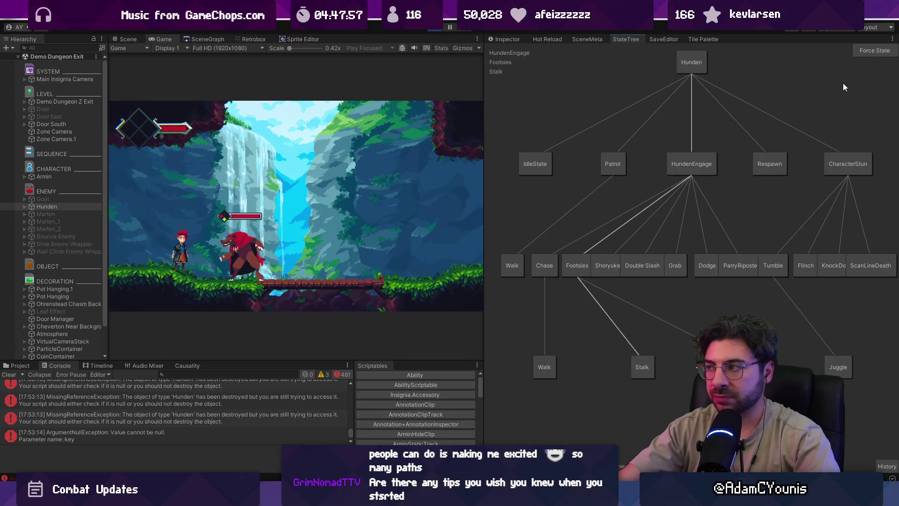
left_click(867, 55)
left_click(676, 265)
left_click(450, 27)
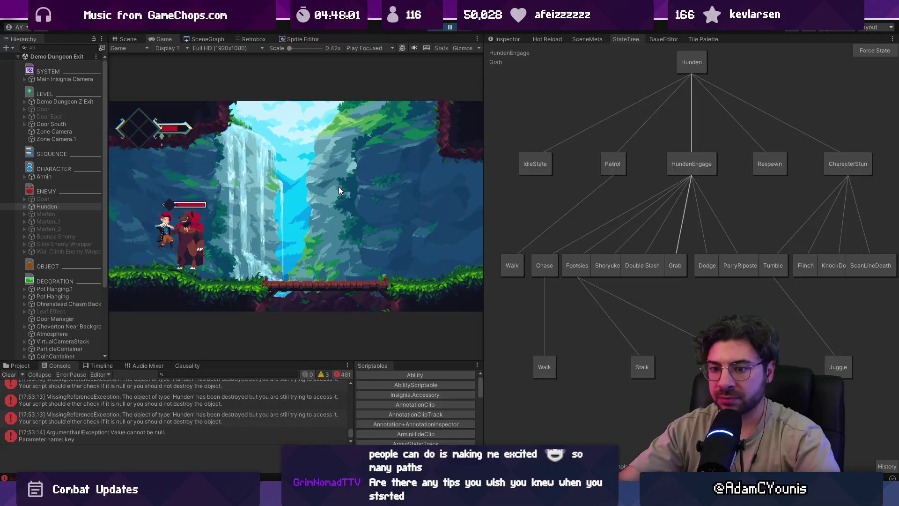
left_click(9, 374)
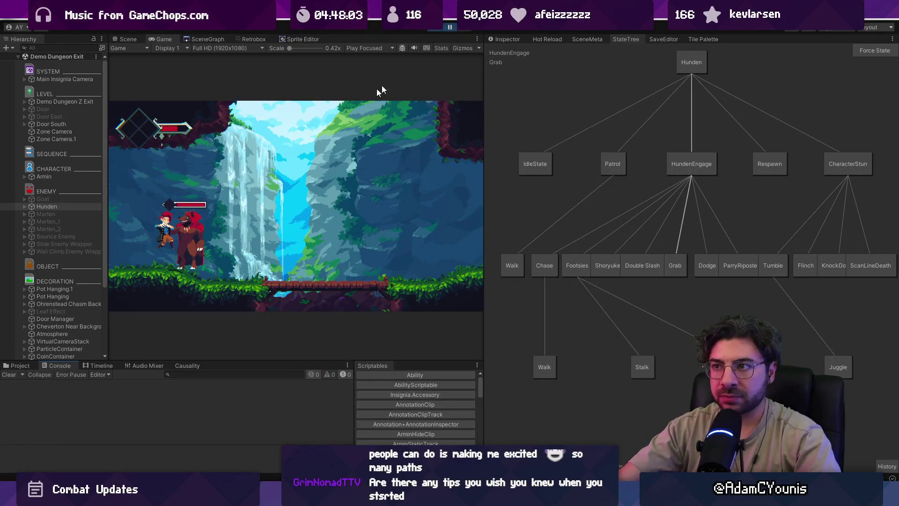
- Go back to the Grabbed script in Visual Studio Code
key("alt+Tab")
key("ctrl+p")
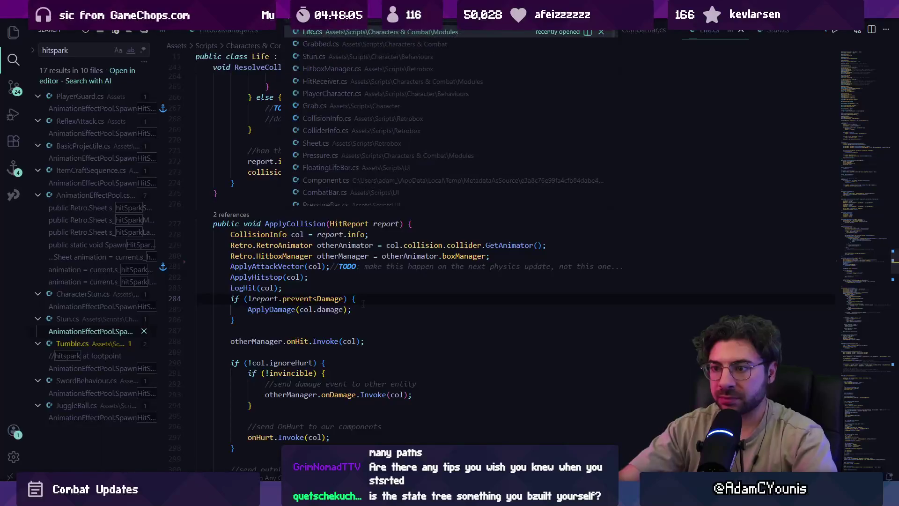
key("Escape")
key("alt+Left")
key("alt+Left")
key("alt+Left")
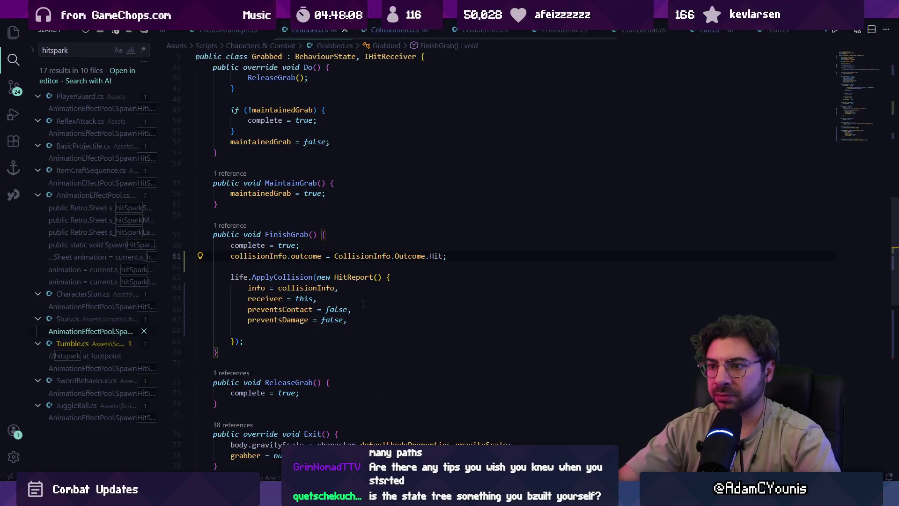
- Try adding a Debug.Log line in FinishGrab, then undo it
key("alt+Right")
key("Down")
type("Debug")
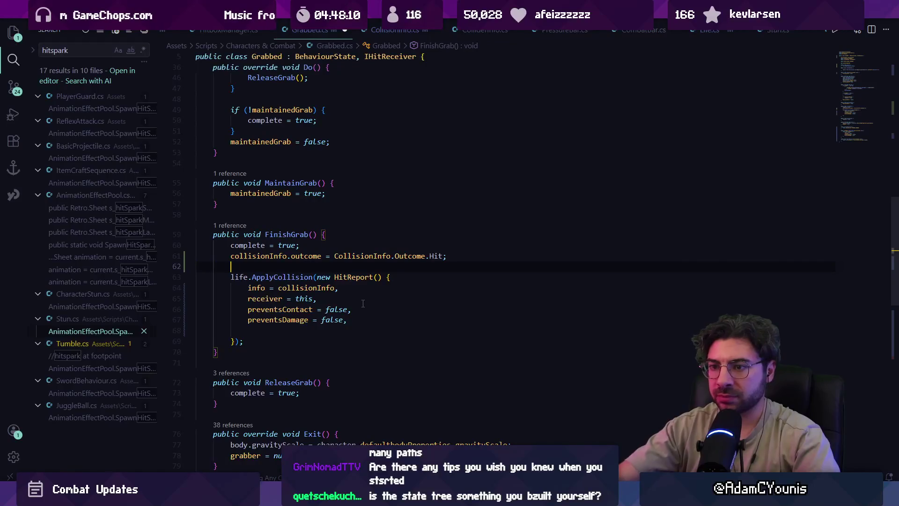
type(".Log")
key("Tab")
key("ctrl+z")
key("ctrl+z")
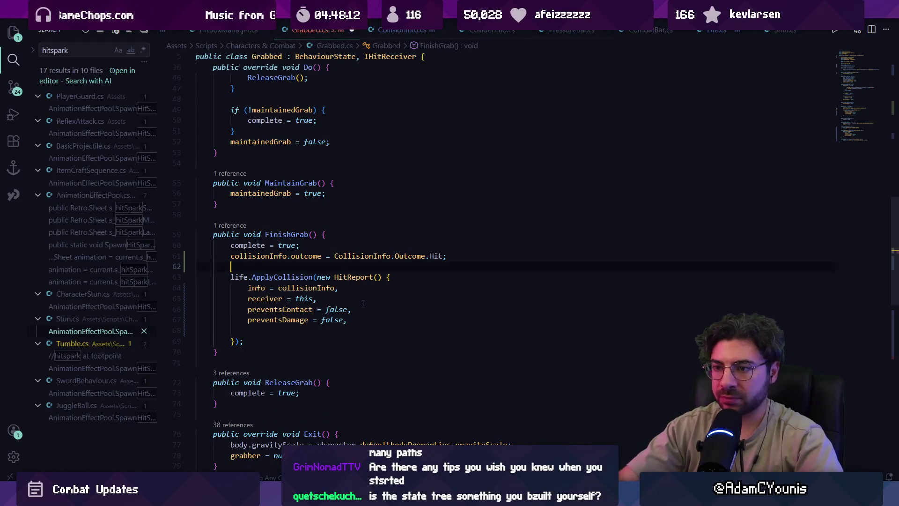
- After a look at Life.cs, log collisionInfo.outcome in FinishGrab and save
key("ctrl+p")
type("life")
key("Return")
key("ctrl+f")
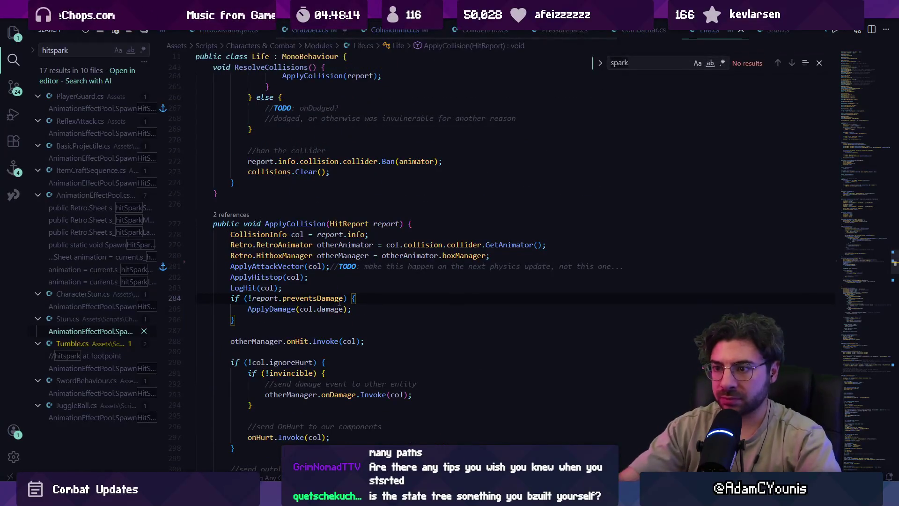
key("alt+Left")
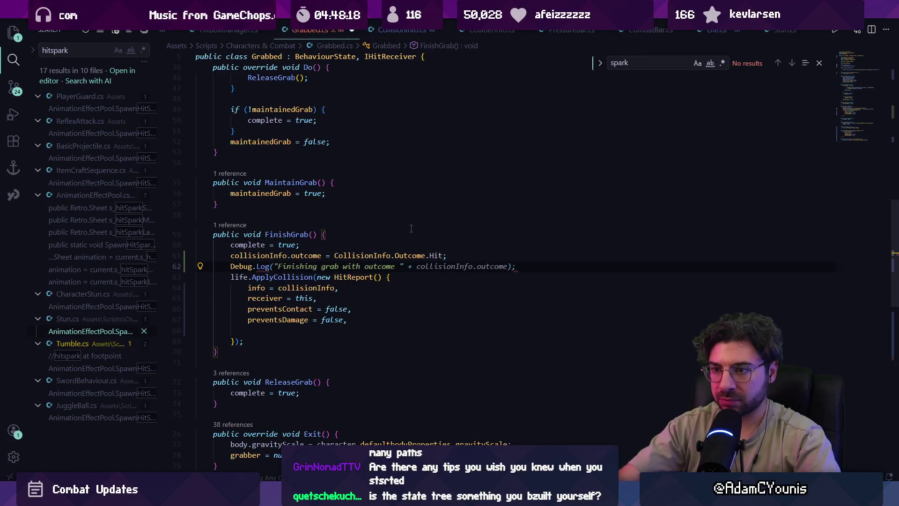
type("(collisionInfo.outcome")
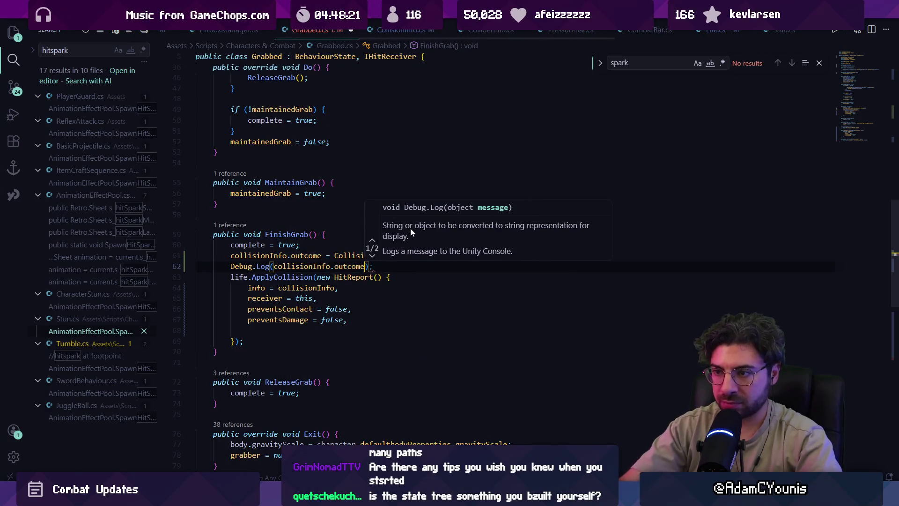
key("Tab")
key("ctrl+s")
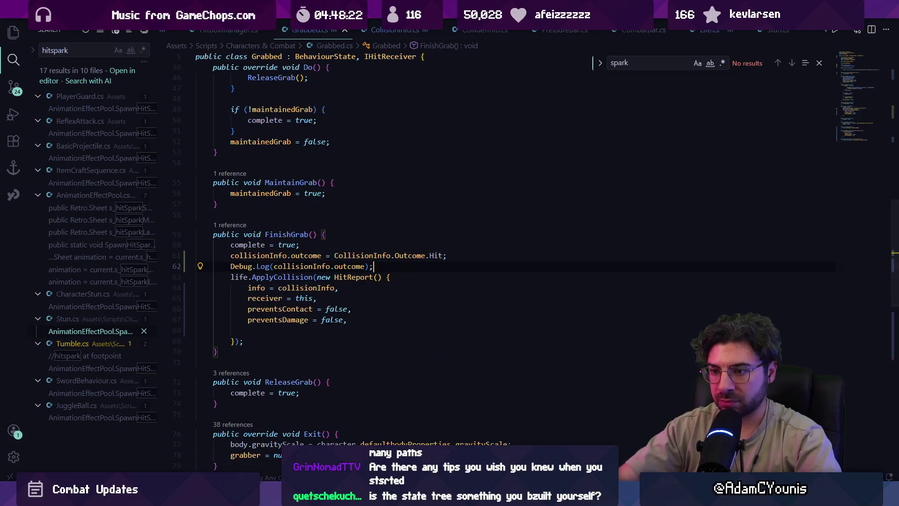
- Move the outcome log into Life.ApplyCollision, then remove it again
triple_click(330, 265)
key("ctrl+c")
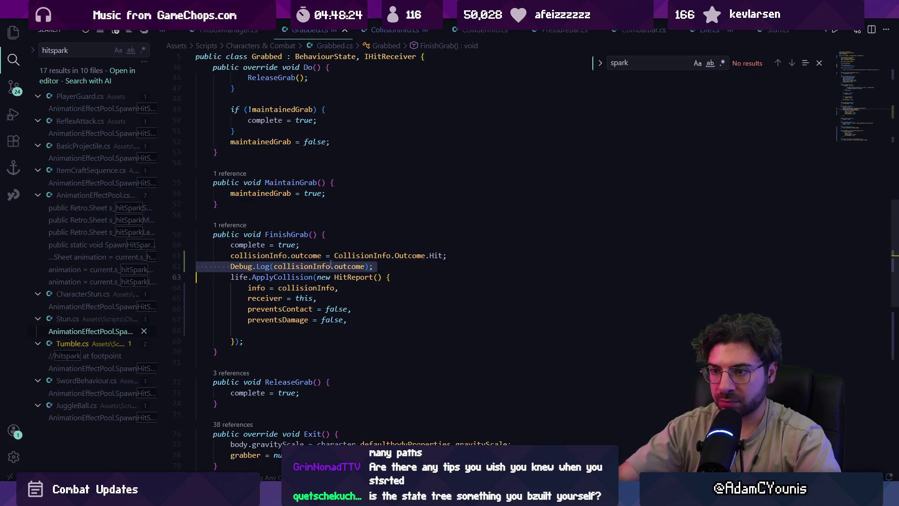
key("BackSpace")
left_click(302, 268, "ctrl")
left_click(431, 225)
key("Return")
key("ctrl+v")
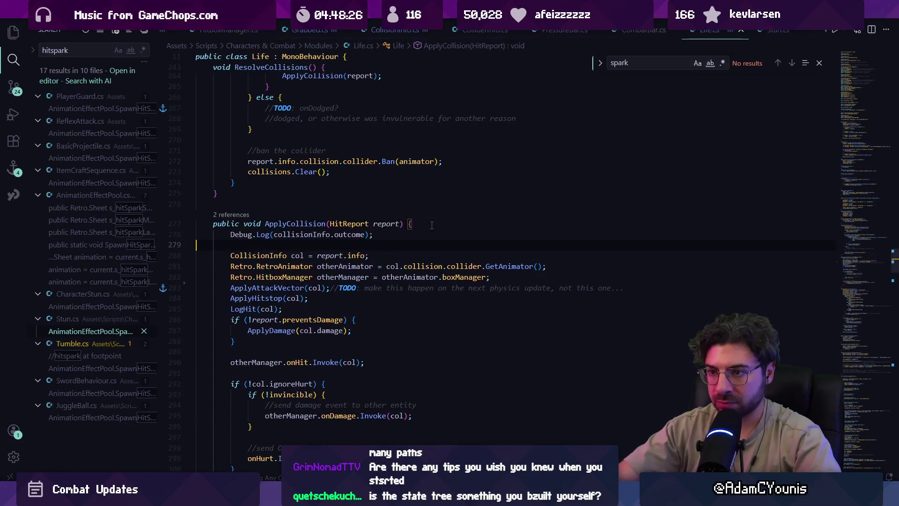
key("Up")
key("ctrl+x")
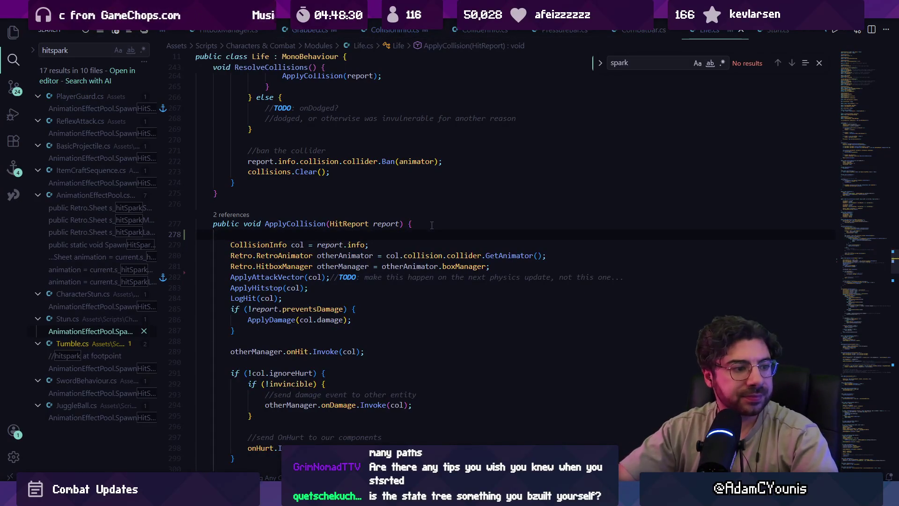
- Inspect RegisterCollision, then open a blank line after the Outcome.Hit assignment in FinishGrab
scroll(324, 258, "up", 15)
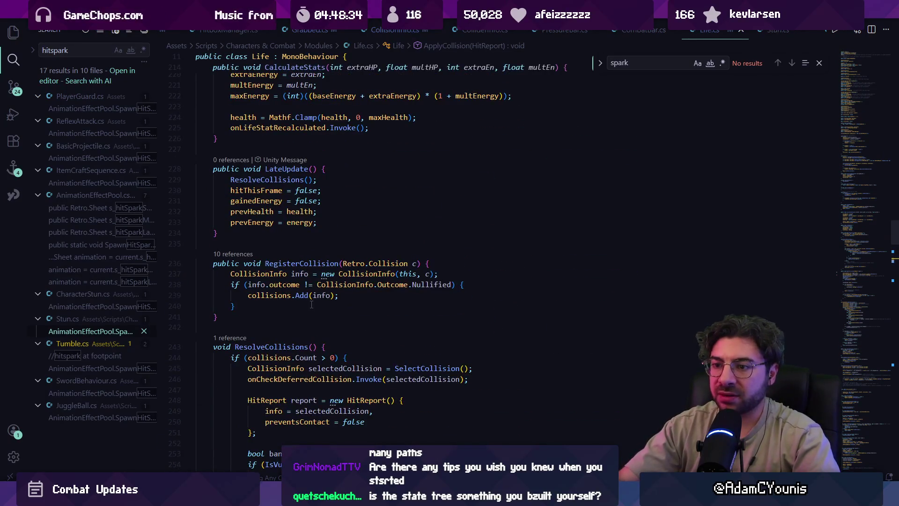
left_click(283, 263)
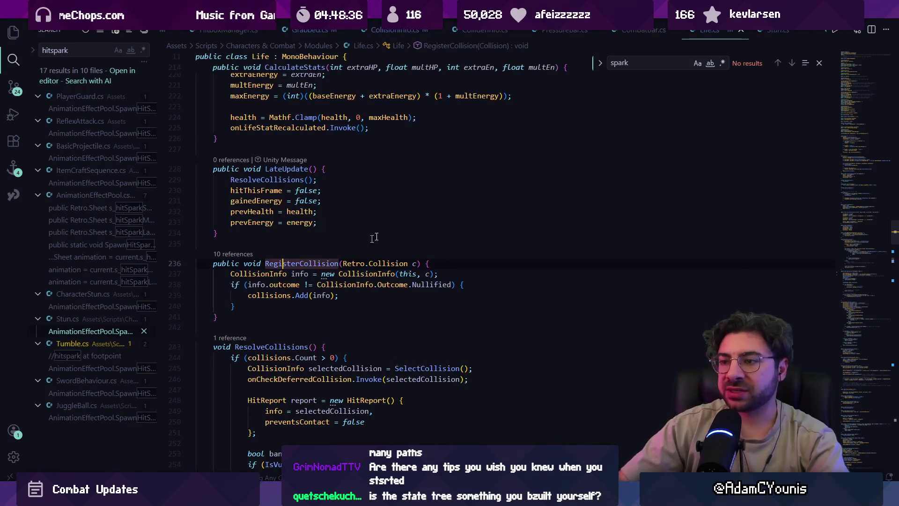
key("alt+Left")
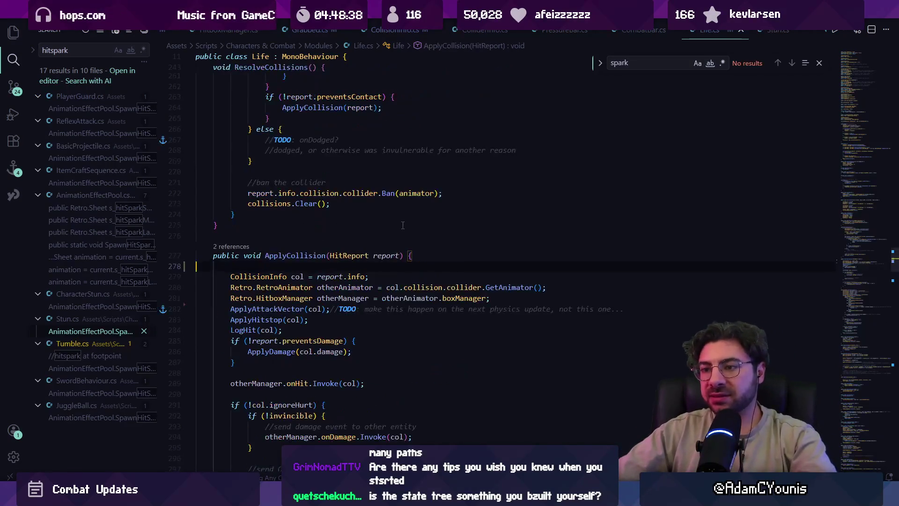
key("alt+Left")
key("alt+Left")
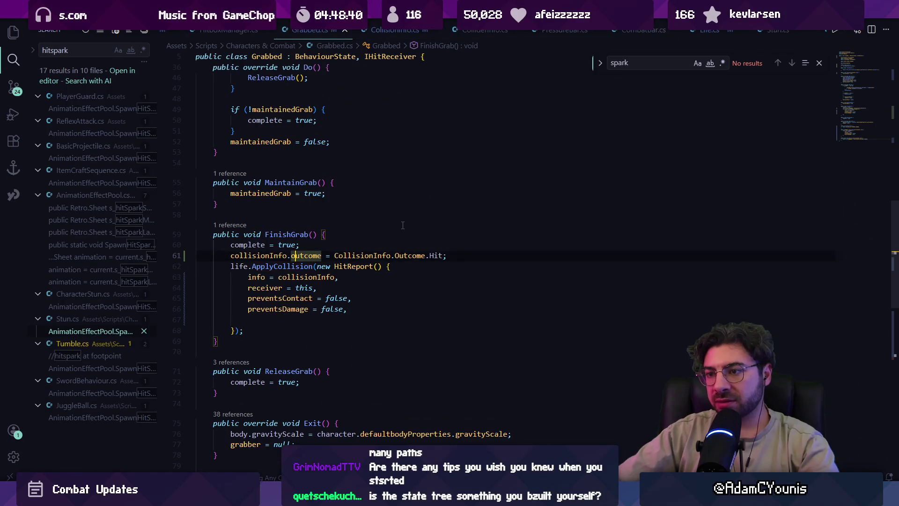
key("Down")
key("Home")
key("Return")
key("Return")
key("Up")
key("Up")
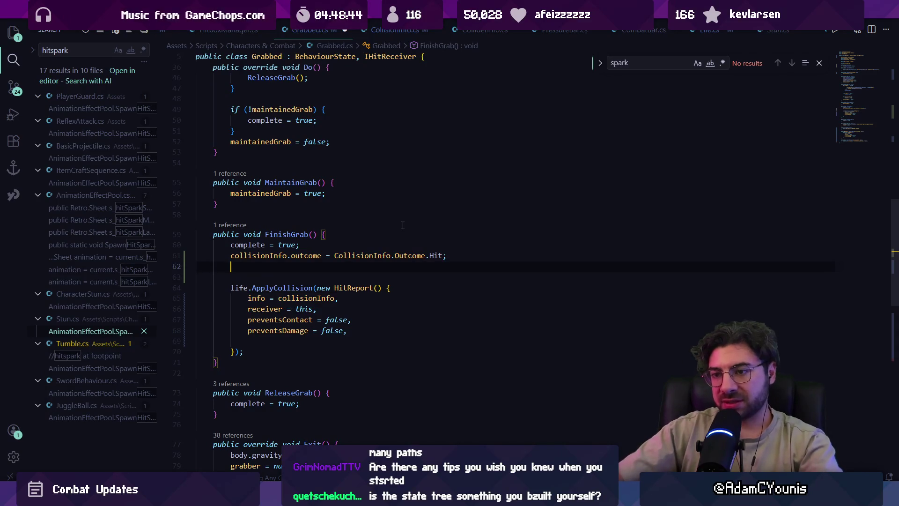
- Add life.RegisterCollision(collisionInfo.collision) in FinishGrab and save
type("life.re")
key("BackSpace")
type("gi")
key("Tab")
type("(collisionin.co")
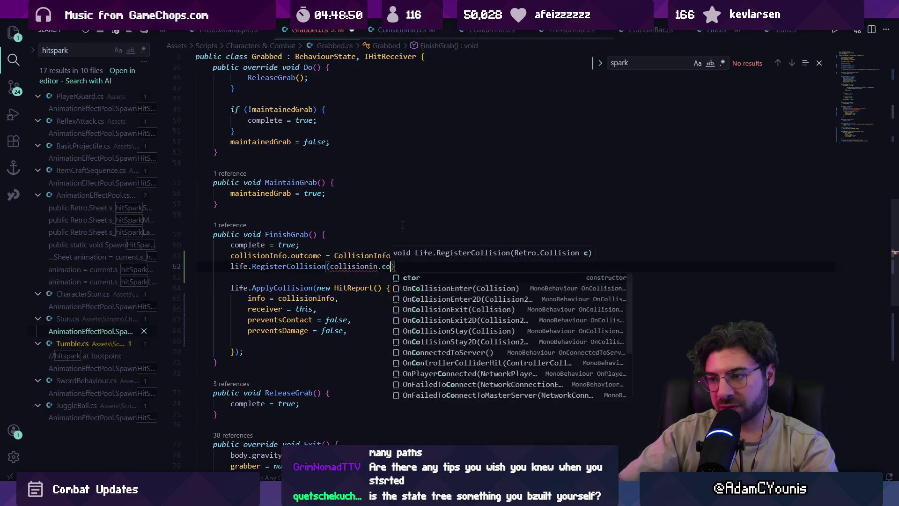
key("BackSpace")
key("BackSpace")
key("BackSpace")
type("Info.collision")
key("ctrl+s")
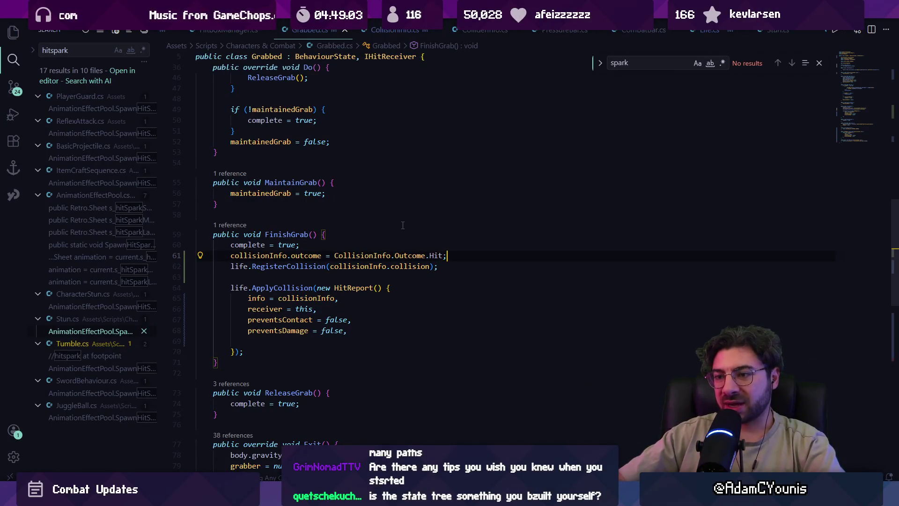
- Replace the outcome assignment with an experimental collision.collider.layer expression
key("ctrl+shift+Left")
key("ctrl+shift+Left")
key("ctrl+shift+Left")
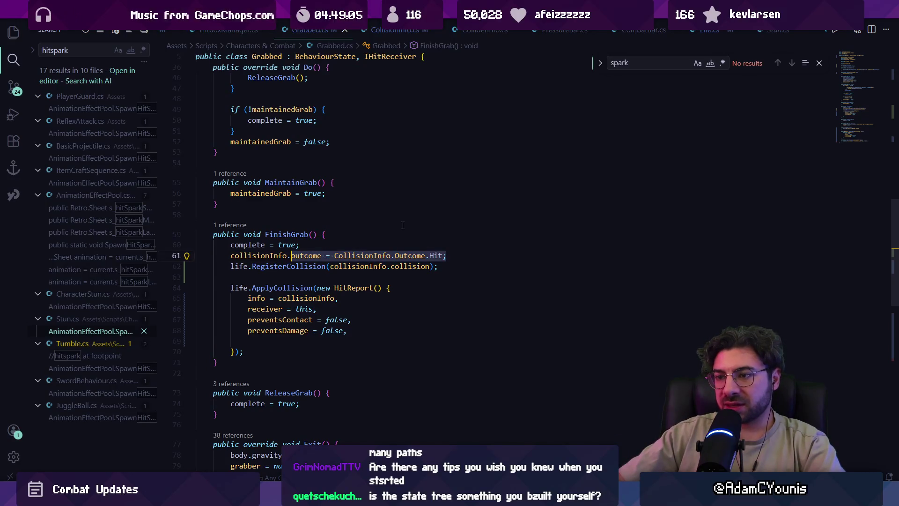
type("collision.coll")
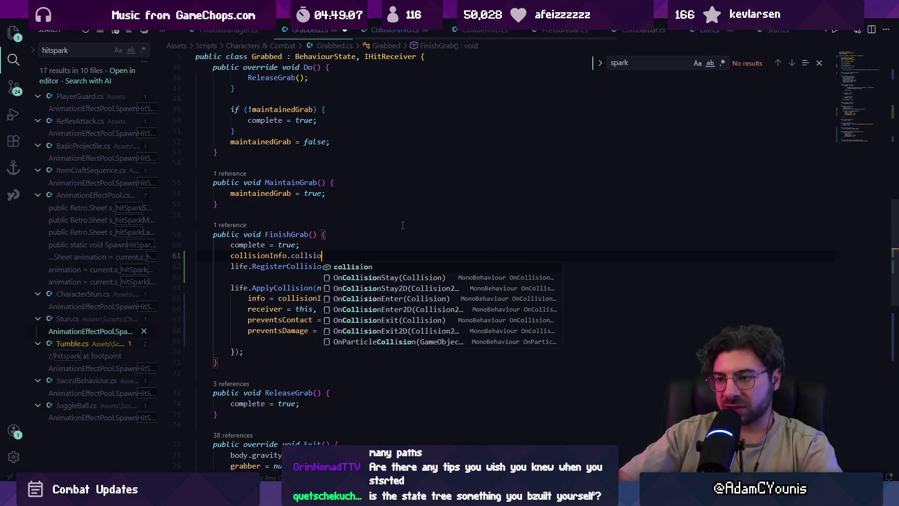
type("i")
key("End")
type("collider.")
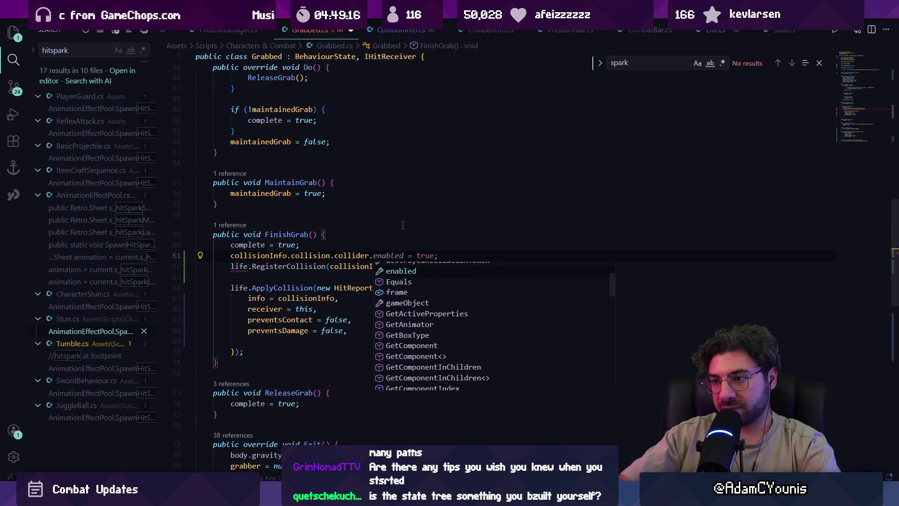
type("layer")
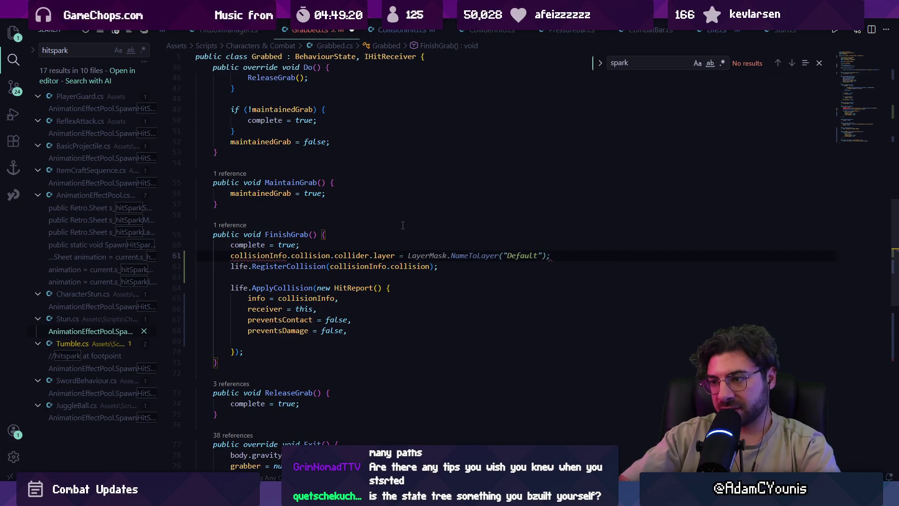
- Delete the experimental collider layer line and the RegisterCollision call
key("shift+Home")
key("shift+Home")
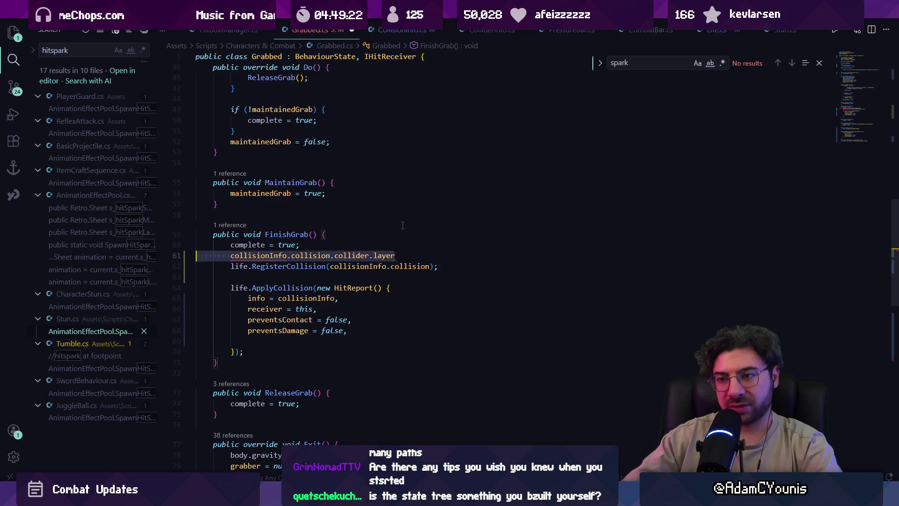
key("Escape")
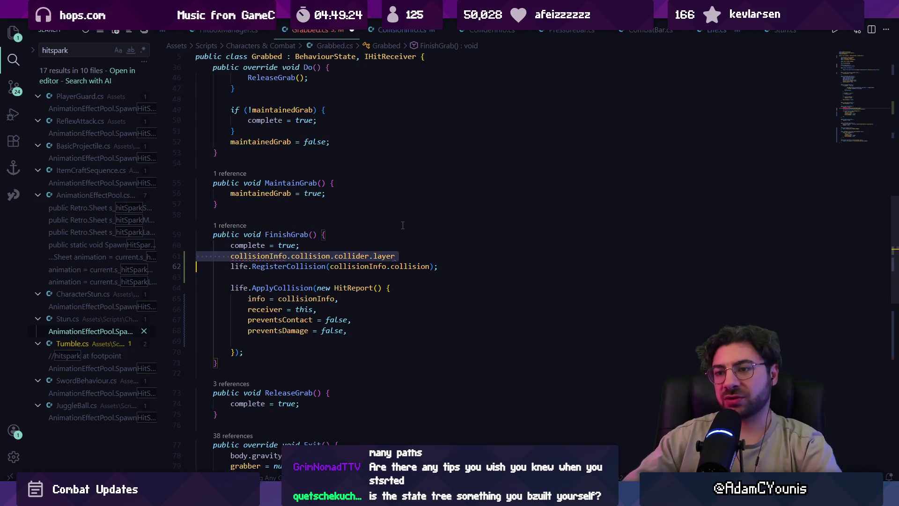
key("ctrl+shift+k")
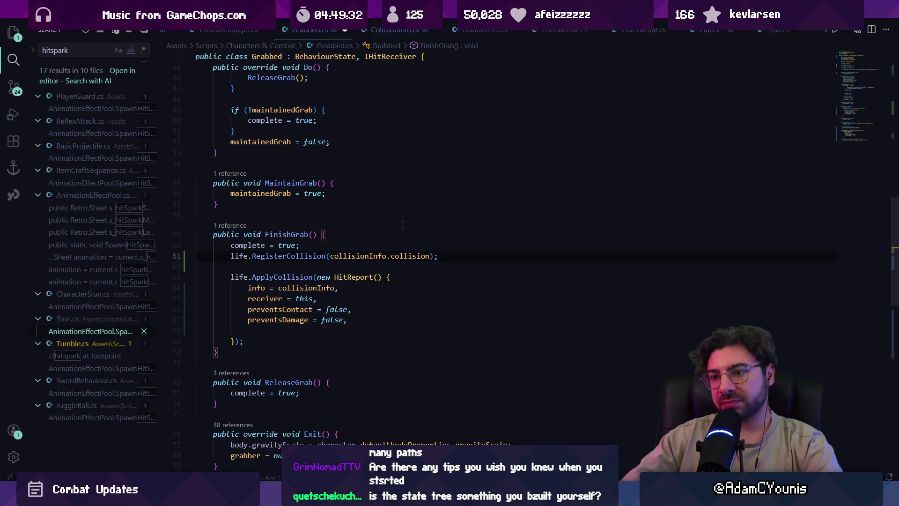
key("ctrl+shift+k")
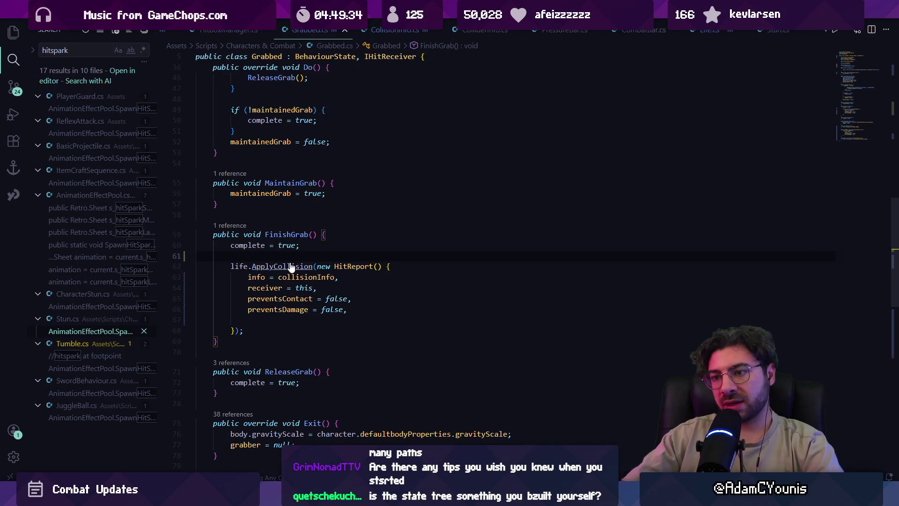
left_click(293, 261, "ctrl")
scroll(317, 257, "down", 3)
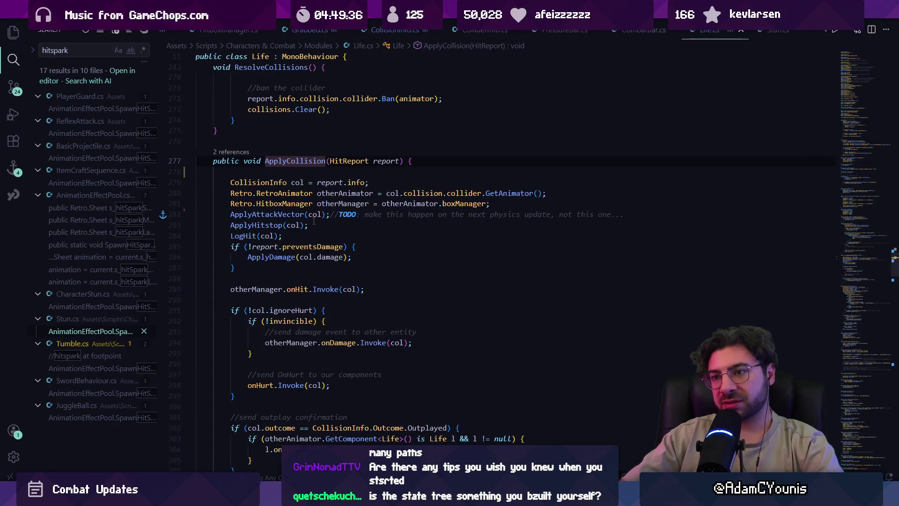
scroll(314, 221, "down", 2)
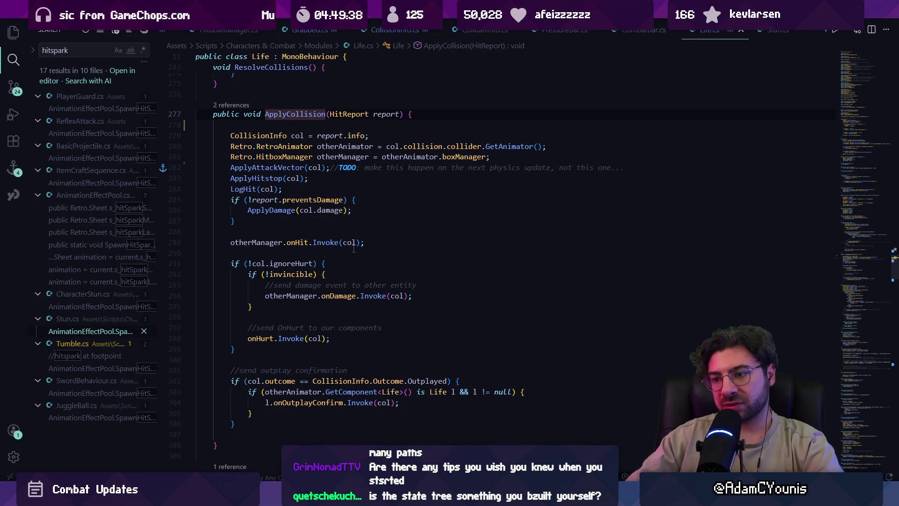
key("ctrl+p")
key("Down")
key("Down")
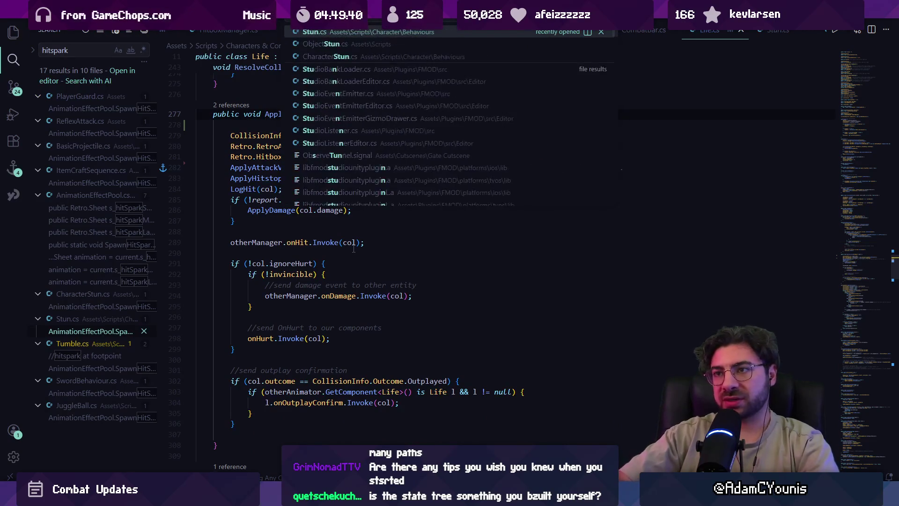
key("Return")
left_click(361, 177)
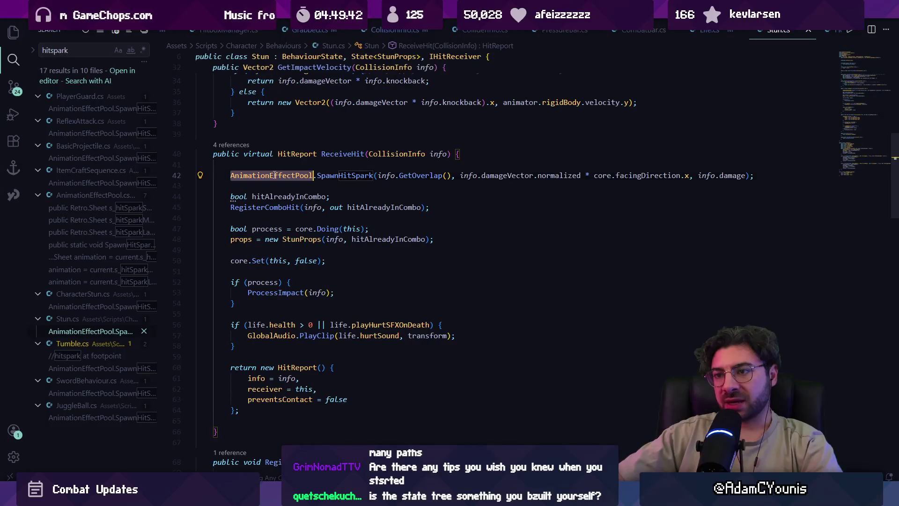
triple_click(289, 173)
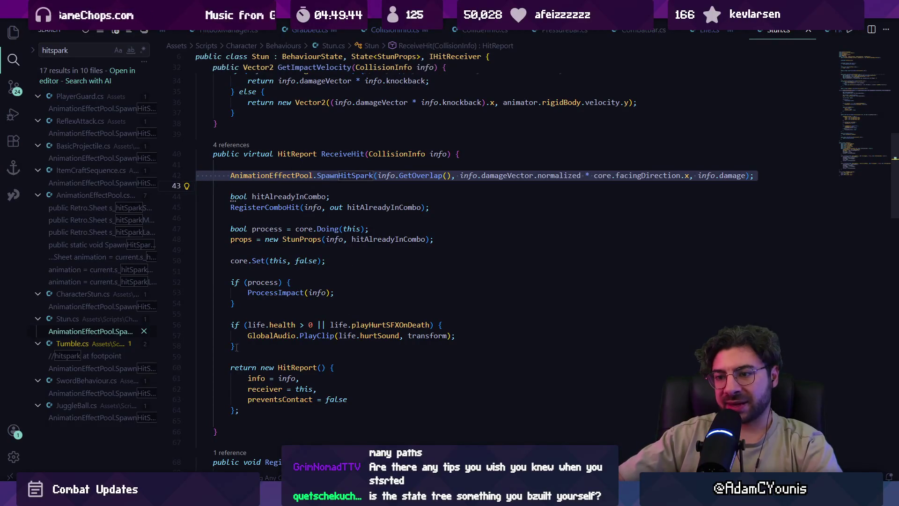
left_click(300, 350)
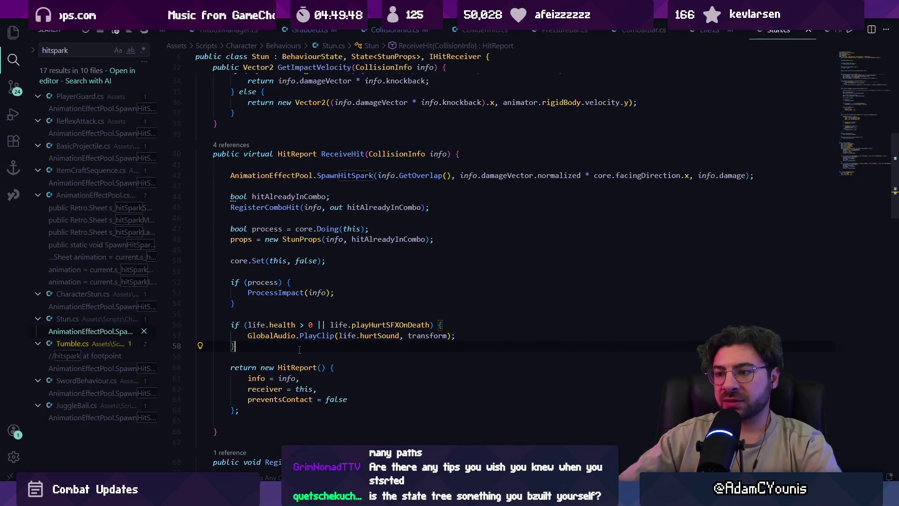
key("shift+Up")
key("shift+Up")
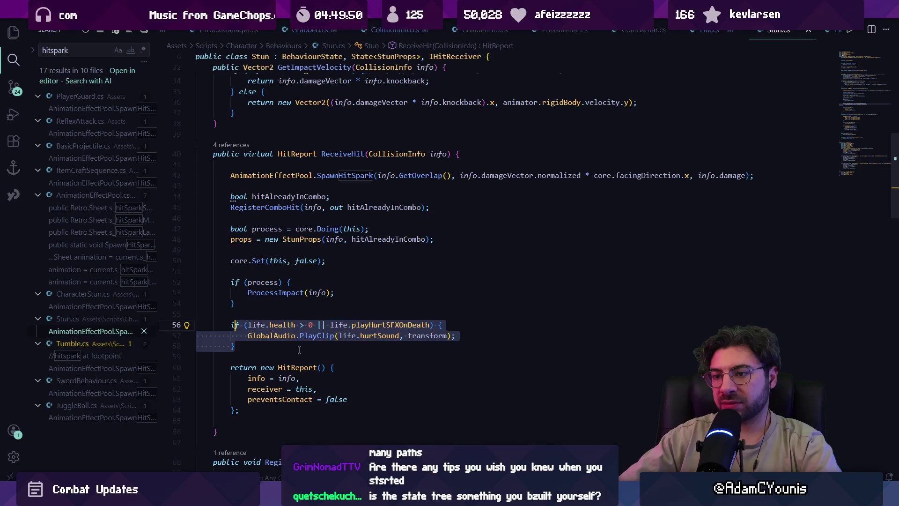
key("Home")
key("shift+Down")
key("shift+Down")
key("shift+End")
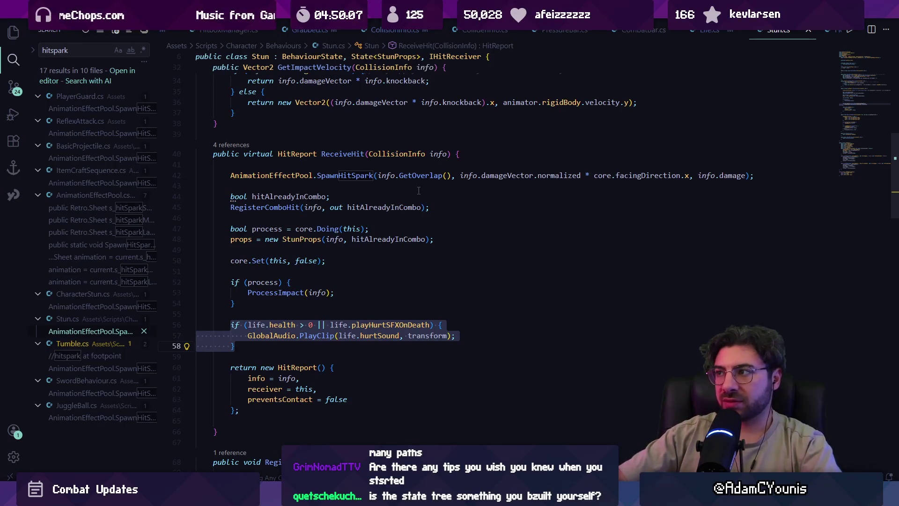
left_click(338, 32)
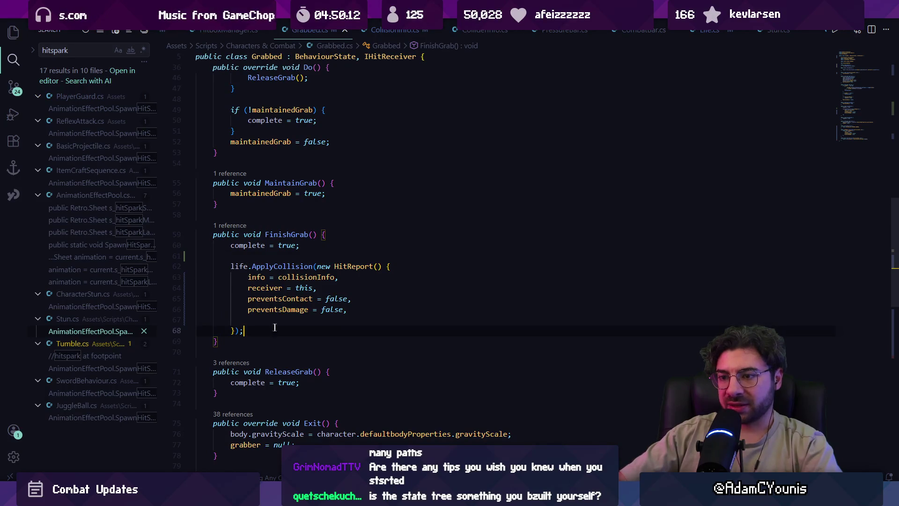
- Add character.stun.ReceiveHit(collisionInfo); after the ApplyCollision call, then switch to Unity
key("BackSpace")
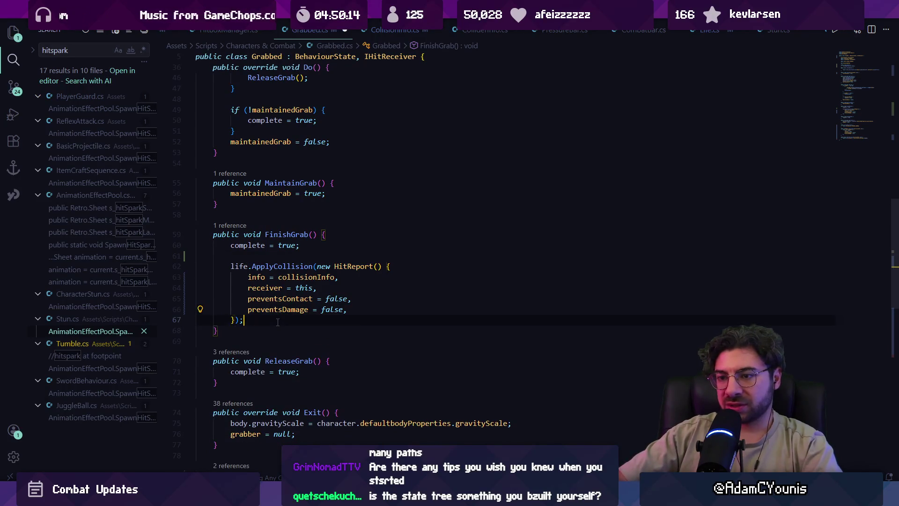
key("Return")
key("Return")
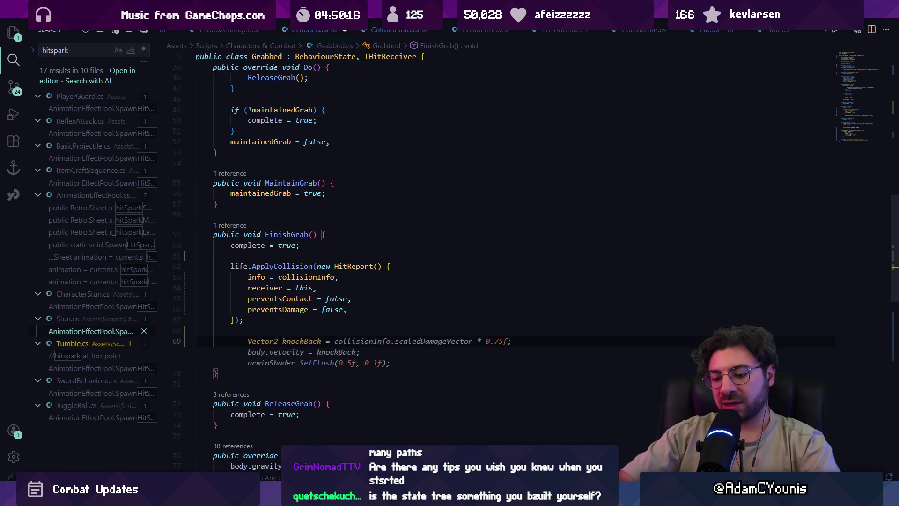
type("stun")
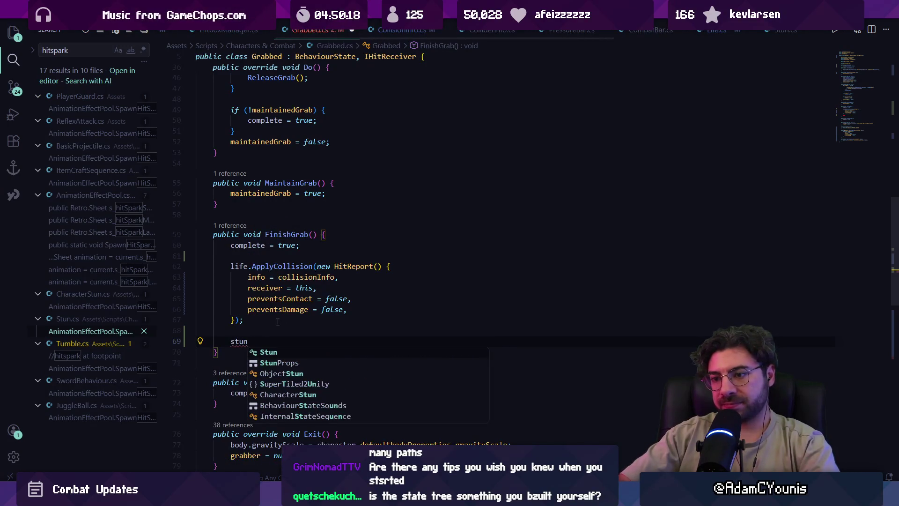
key("BackSpace")
key("BackSpace")
key("BackSpace")
type("character.")
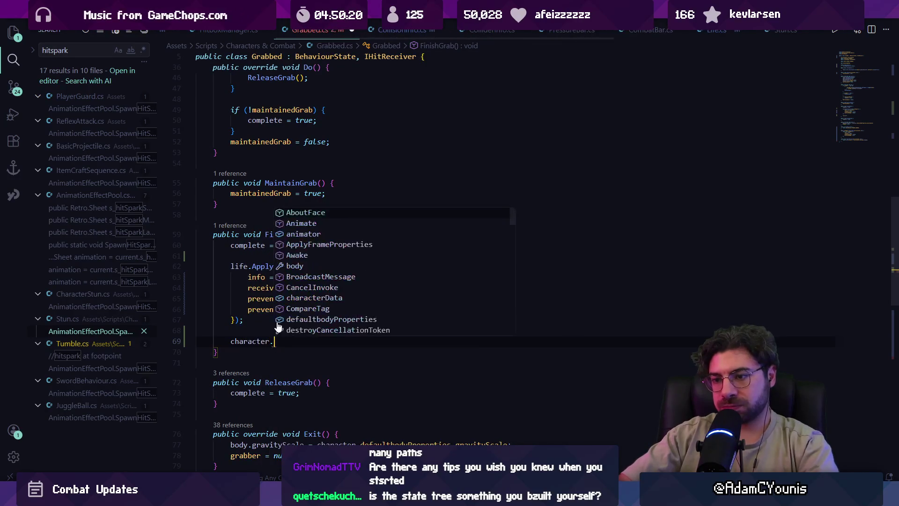
type("stun.")
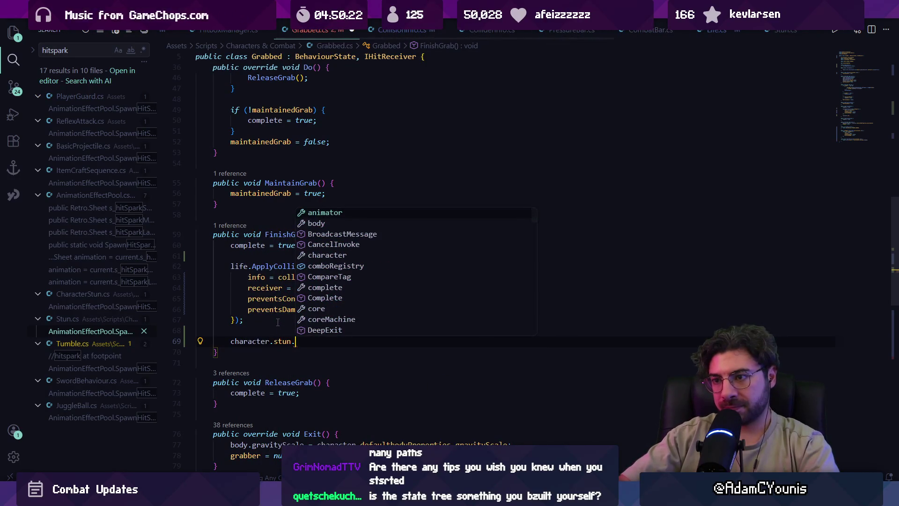
type("ReceiveHit(collisionInfo);")
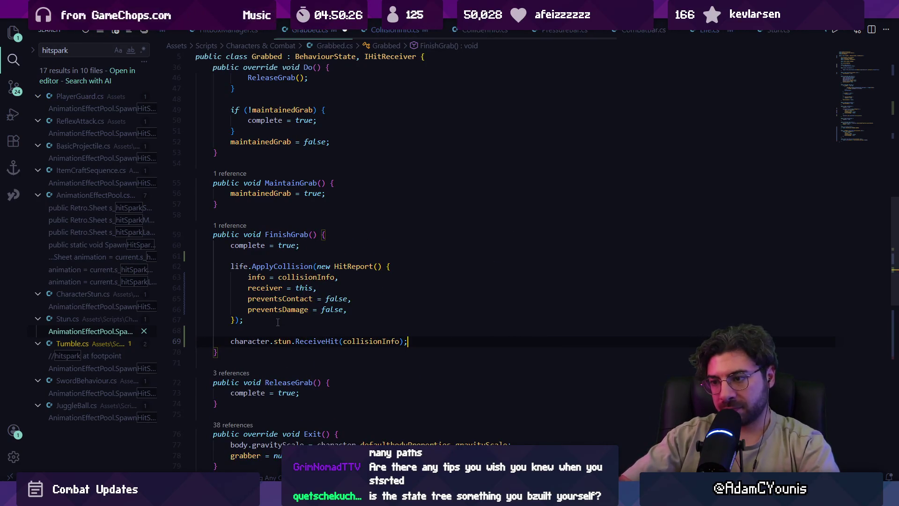
key("alt+Tab")
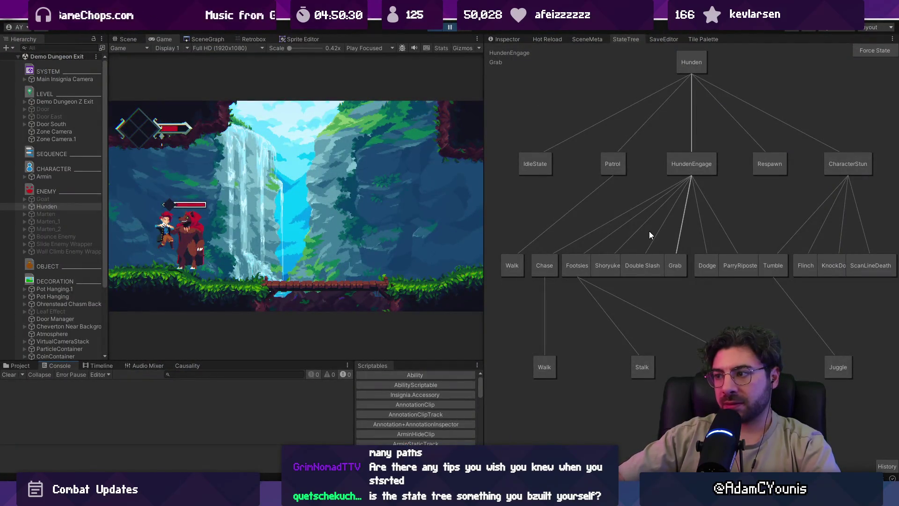
- Resume and stop the game, restart play mode with the new code, and clear the Console
left_click(451, 27)
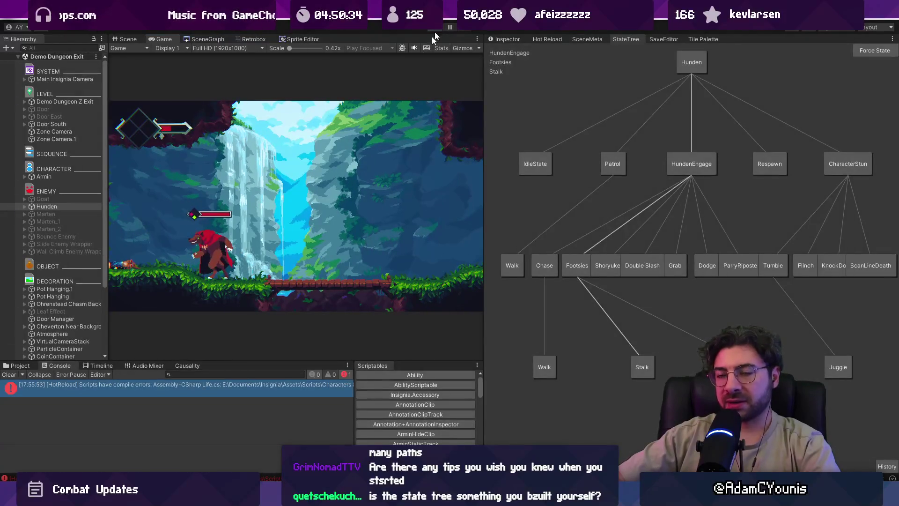
left_click(434, 29)
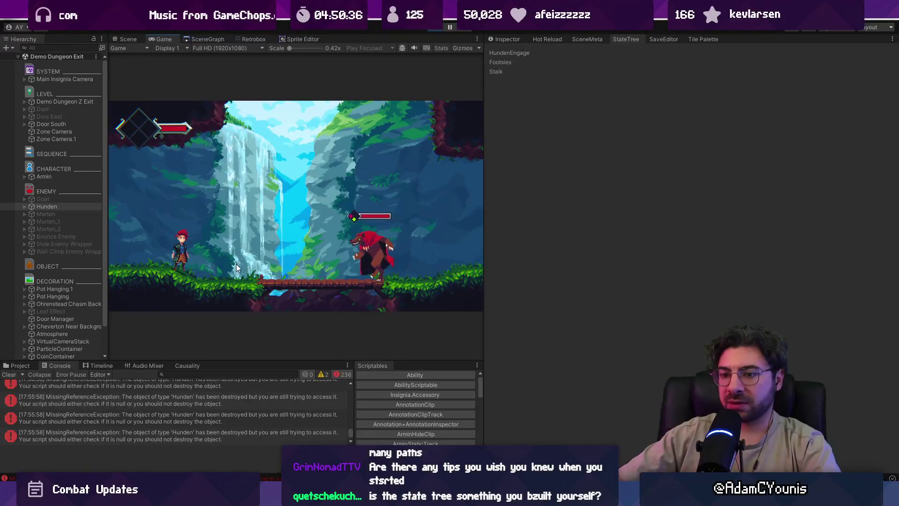
left_click(433, 29)
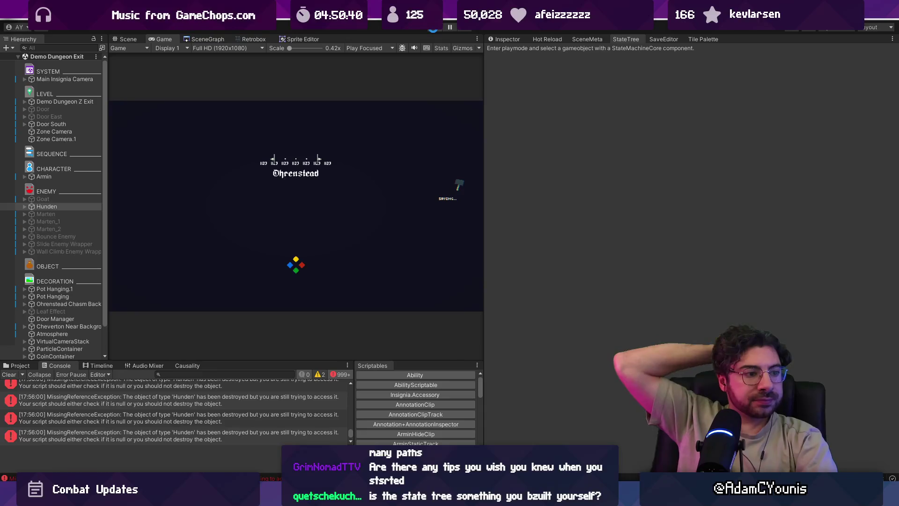
left_click(433, 28)
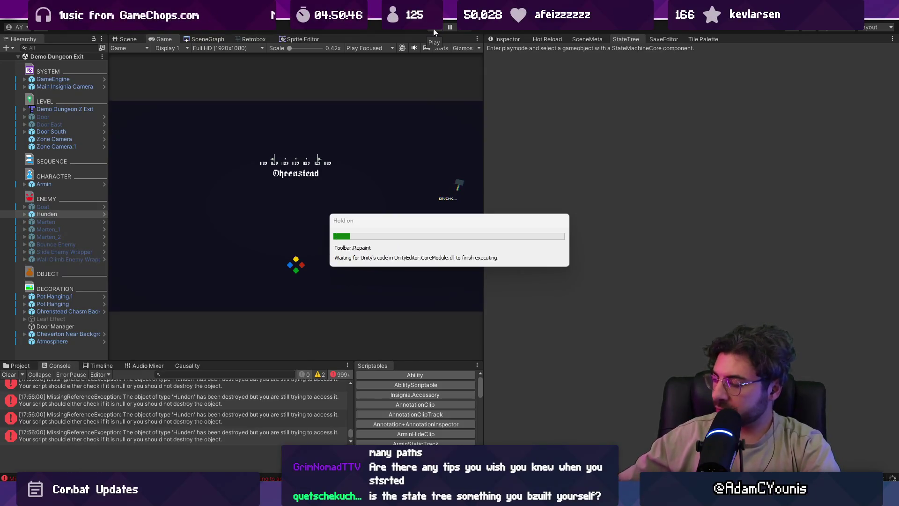
left_click(9, 374)
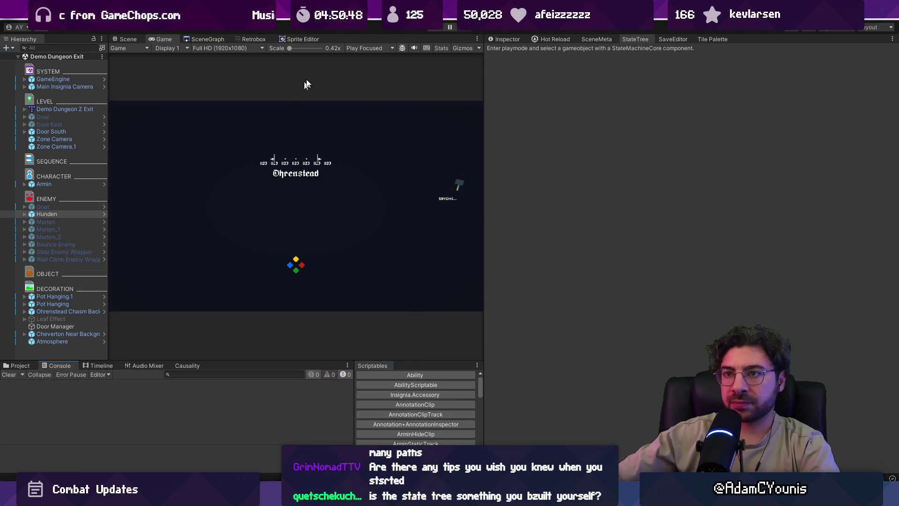
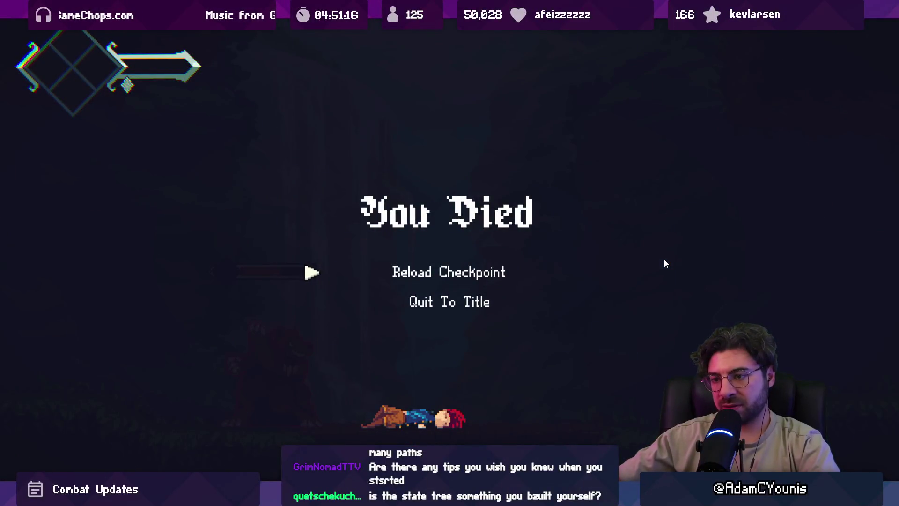
- Leave the fullscreen Game view and switch over to the Git client
key("shift+space")
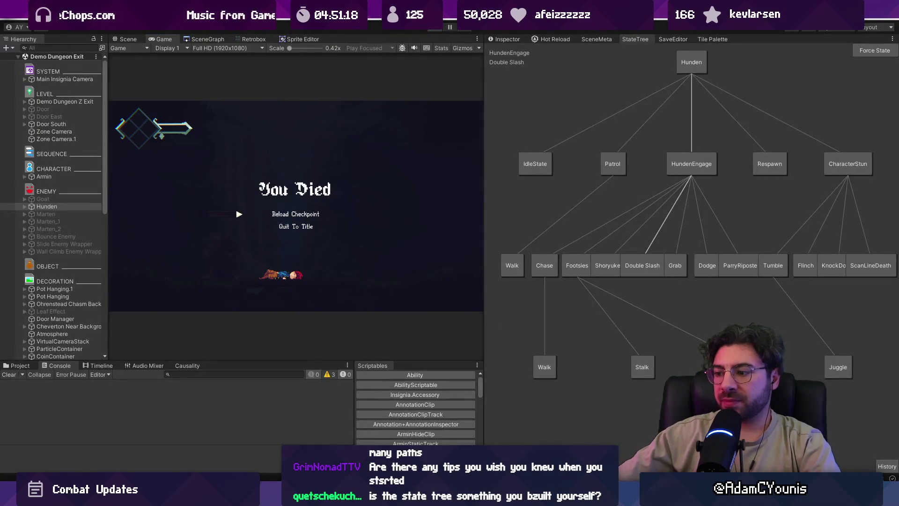
key("alt+Tab")
- Stage all local changes and write the summary 'Fixes Grab behaviour according to new life Bar'
left_click(113, 62)
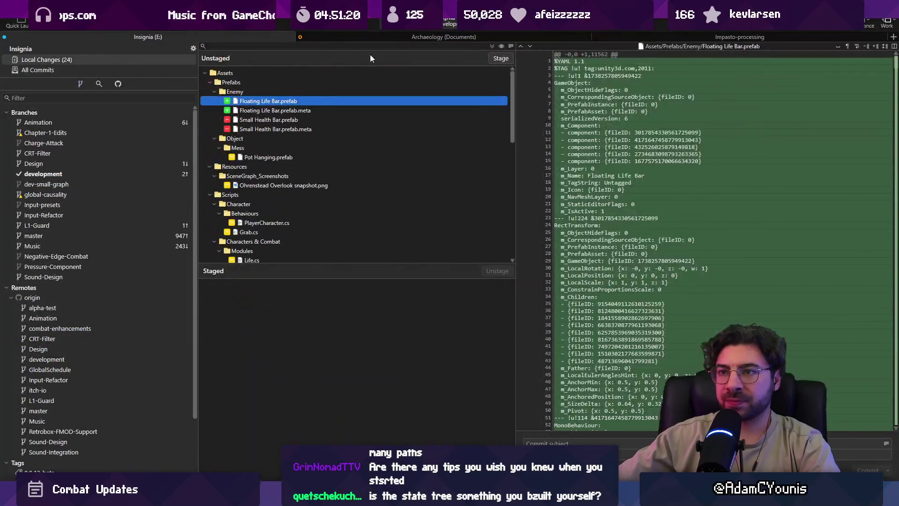
left_click(501, 58)
left_click(590, 443)
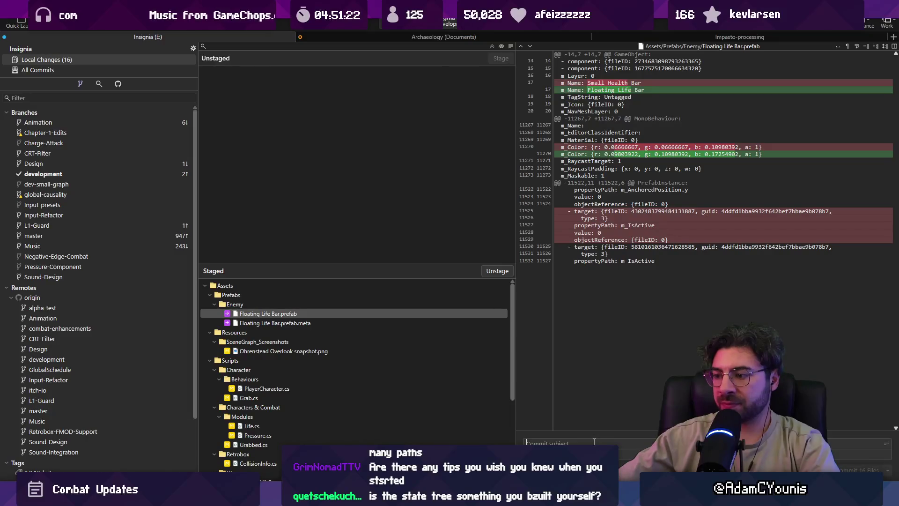
type("Fizx")
key("BackSpace")
key("BackSpace")
type("xes Grab brh")
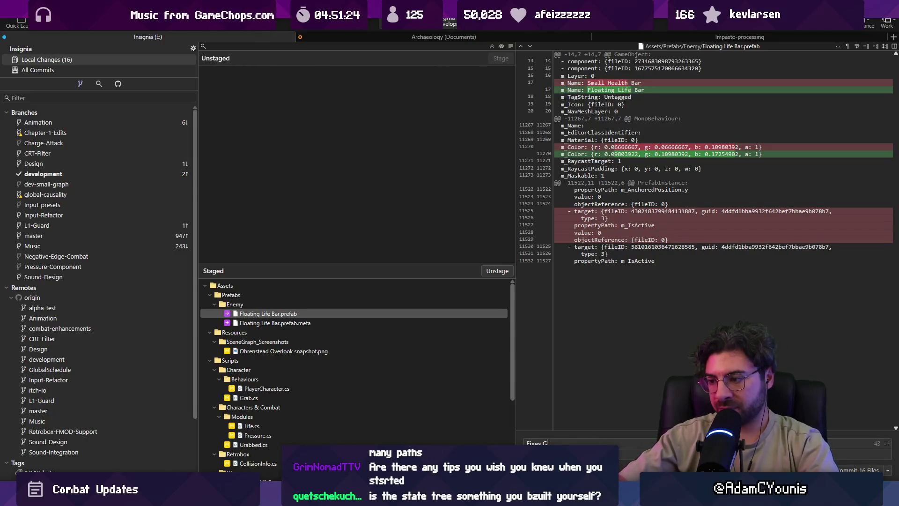
key("BackSpace")
key("BackSpace")
type("ehaviour")
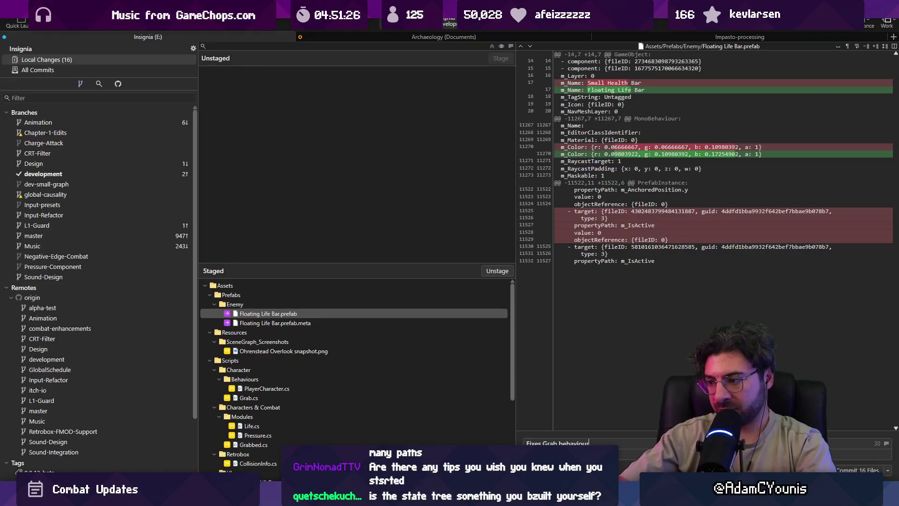
type(" accordinng t")
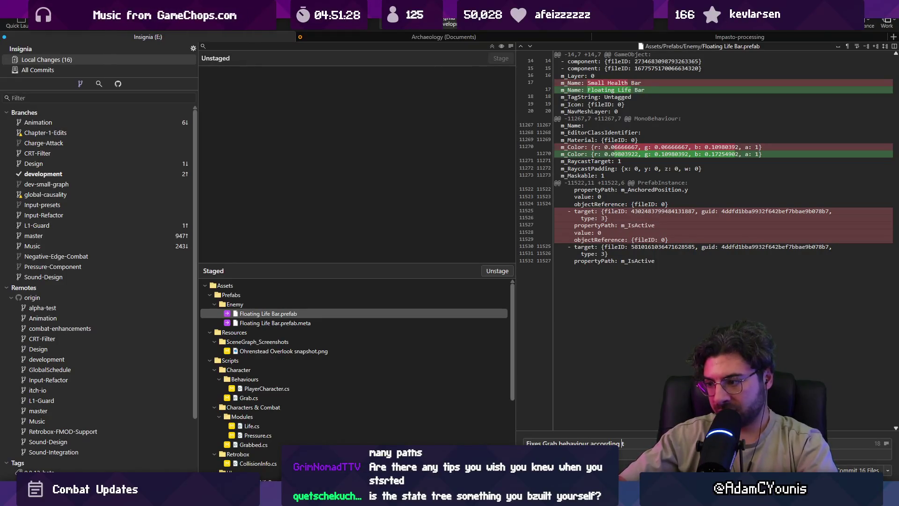
type("o new")
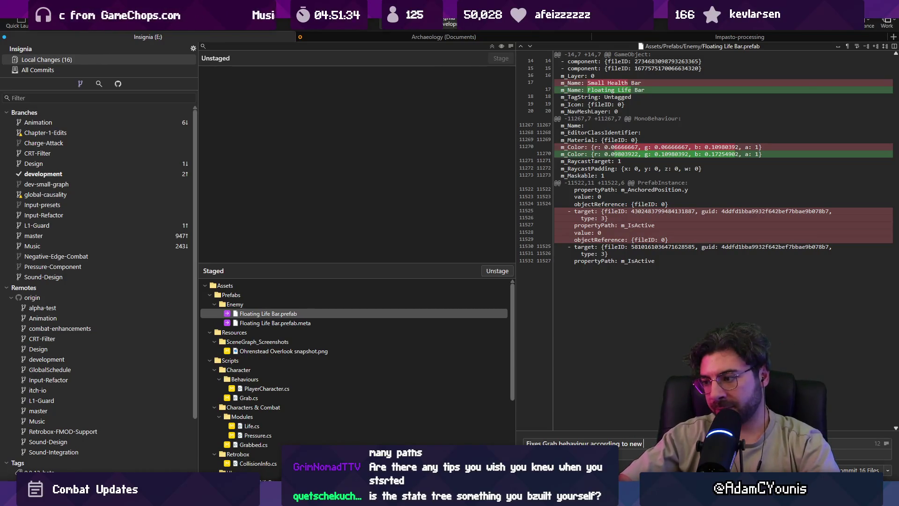
type(" life")
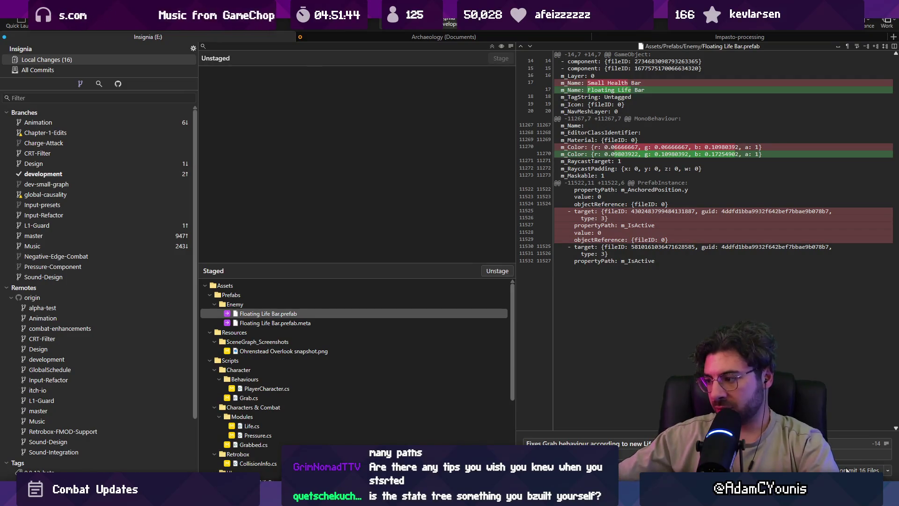
key("alt+Tab")
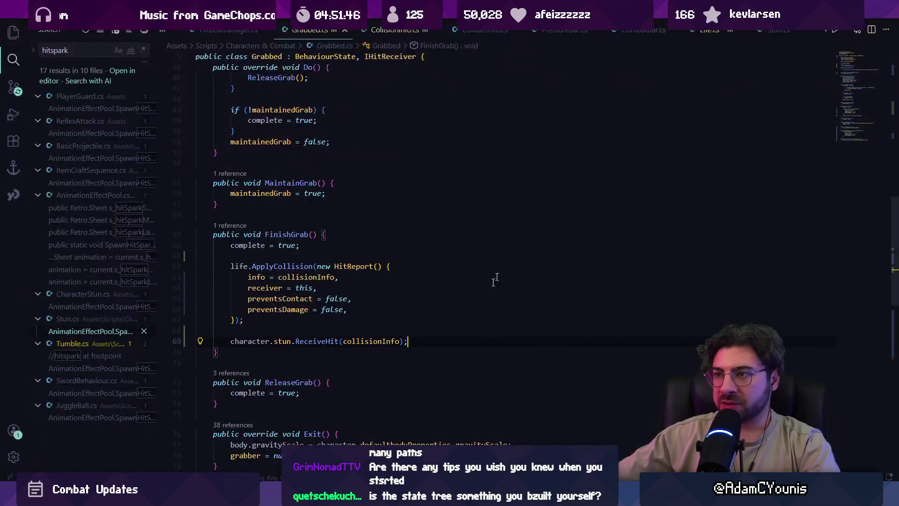
key("alt+Tab")
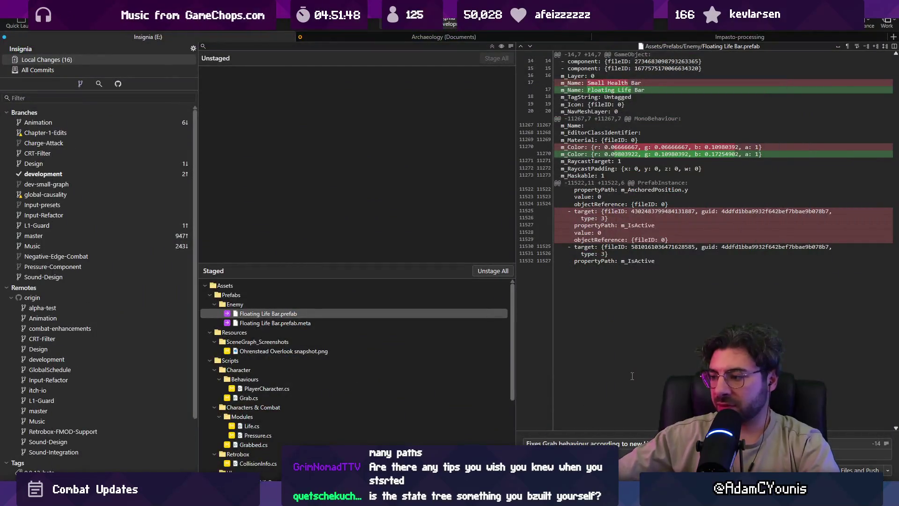
type("Bar prefa")
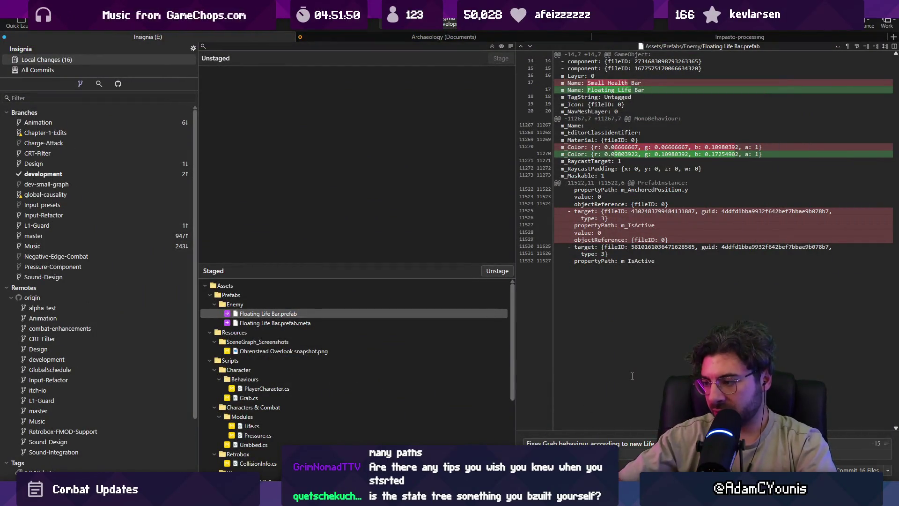
key("ctrl+BackSpace")
key("ctrl+BackSpace")
key("ctrl+BackSpace")
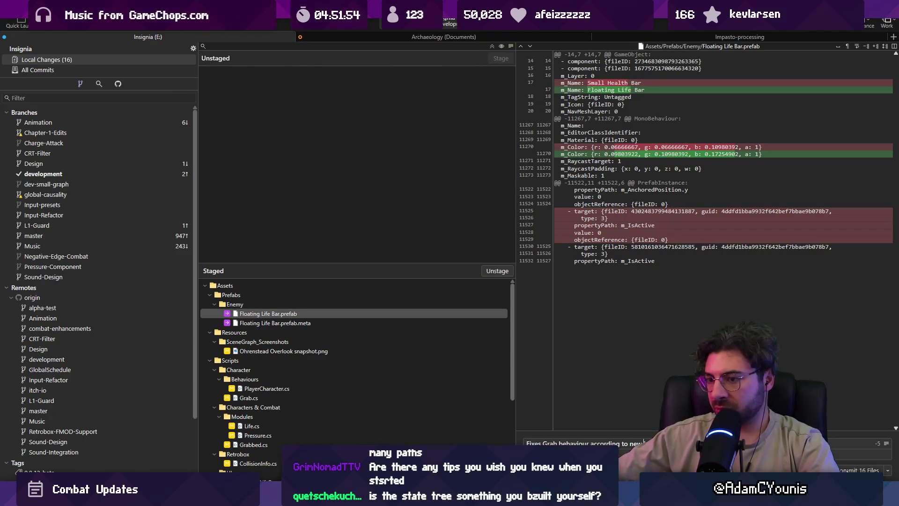
- Commit and push the changes to the remote, then return to Unity
key("ctrl+Return")
key("ctrl+shift+p")
left_click(515, 275)
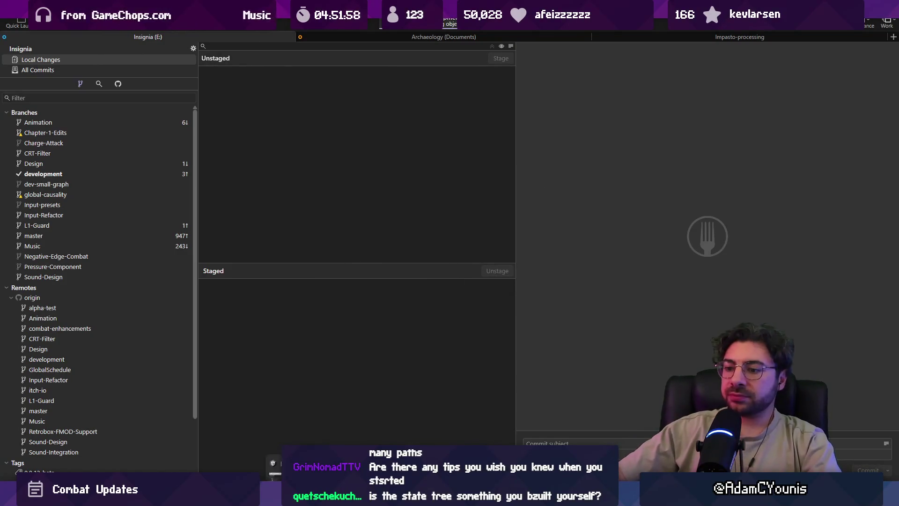
mouse_move(316, 496)
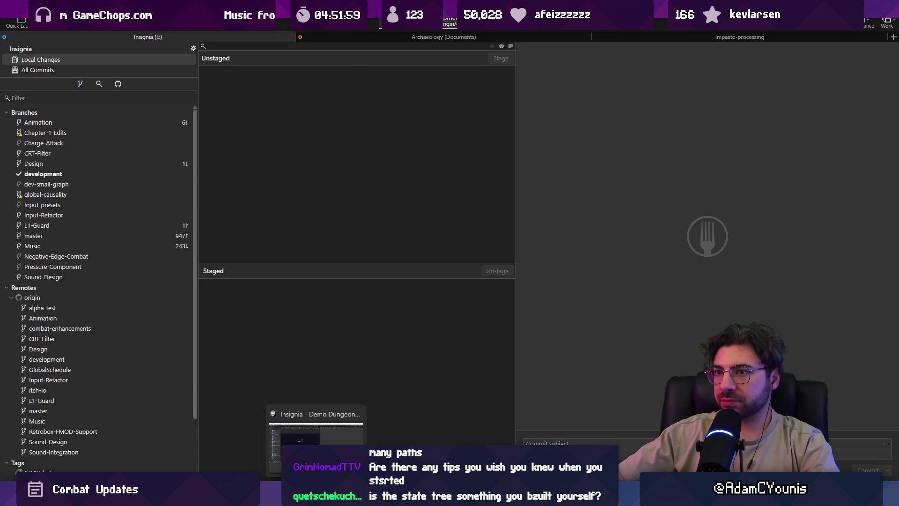
left_click(316, 497)
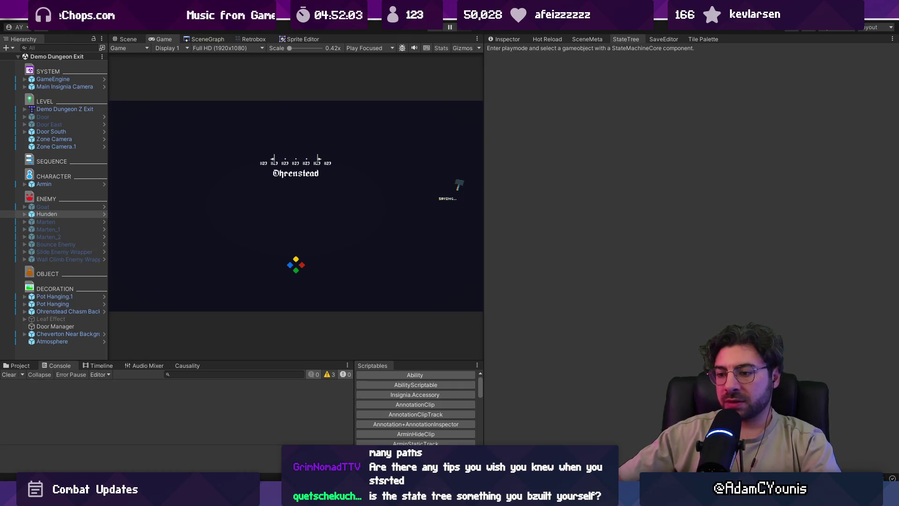
key("alt+Tab")
- Delete the loose text blocks on the right of the board
scroll(315, 247, "down", 5)
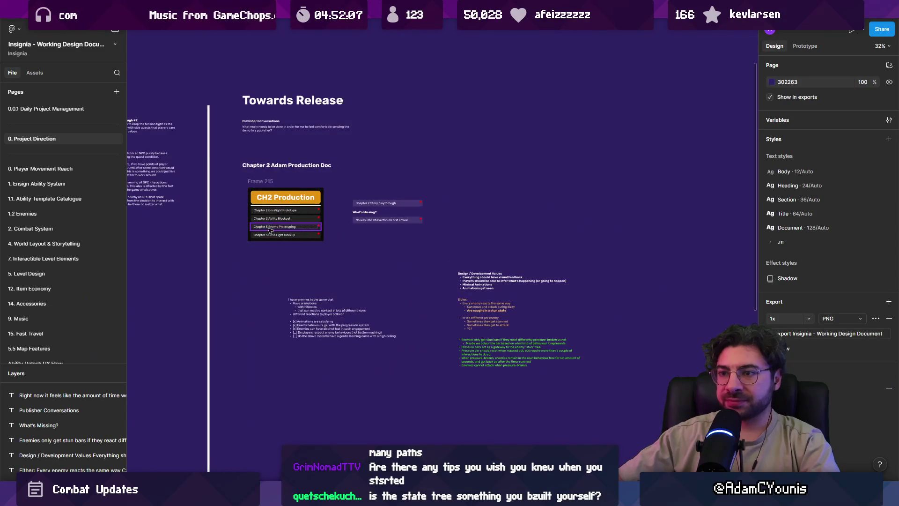
scroll(349, 231, "up", 5)
scroll(189, 207, "down", 5)
left_click(412, 323)
key("Delete")
- On the 2. Combat System page, move the three text notes lower down
left_click(101, 229)
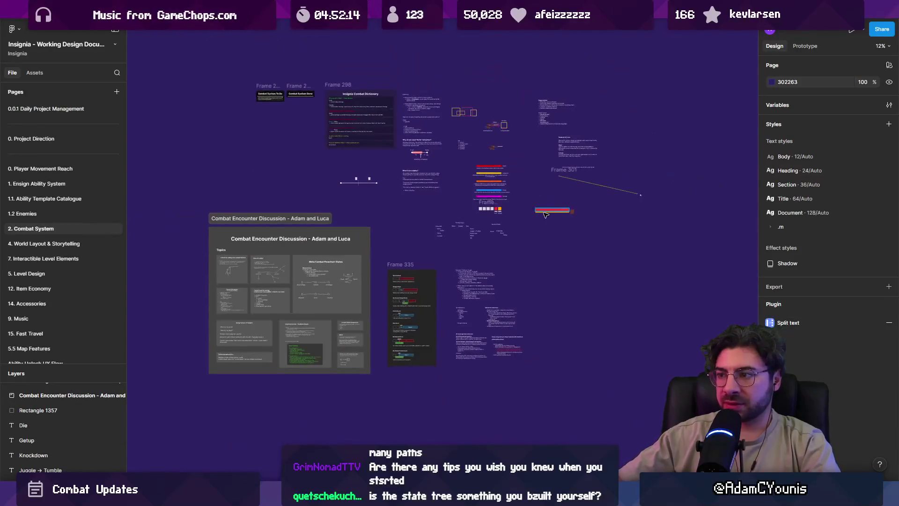
scroll(542, 286, "down", 2)
key("ctrl+v")
left_click_drag(420, 246, 435, 336)
left_click_drag(343, 224, 416, 246)
scroll(211, 112, "up", 10)
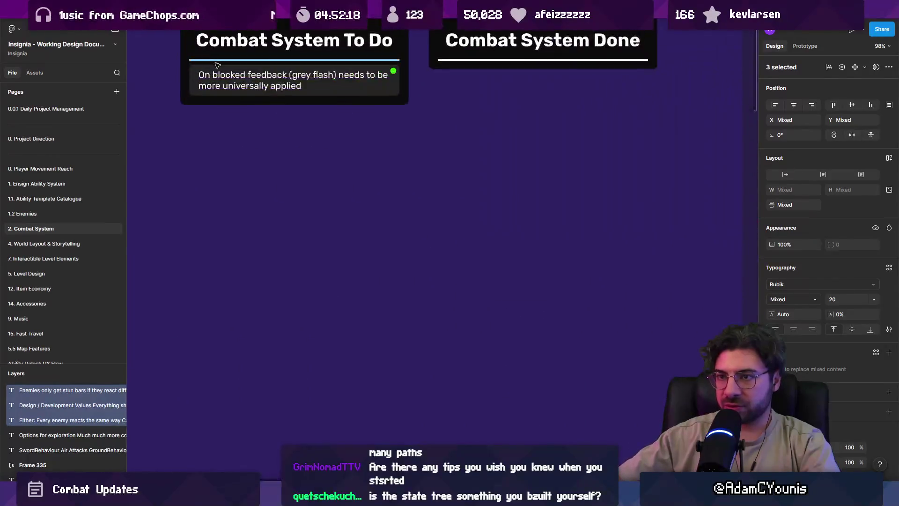
- Duplicate the To Do task as 'Update Enemy behaviours to take advantage of Pressure model and new bar'
left_click(349, 185)
key("ctrl+d")
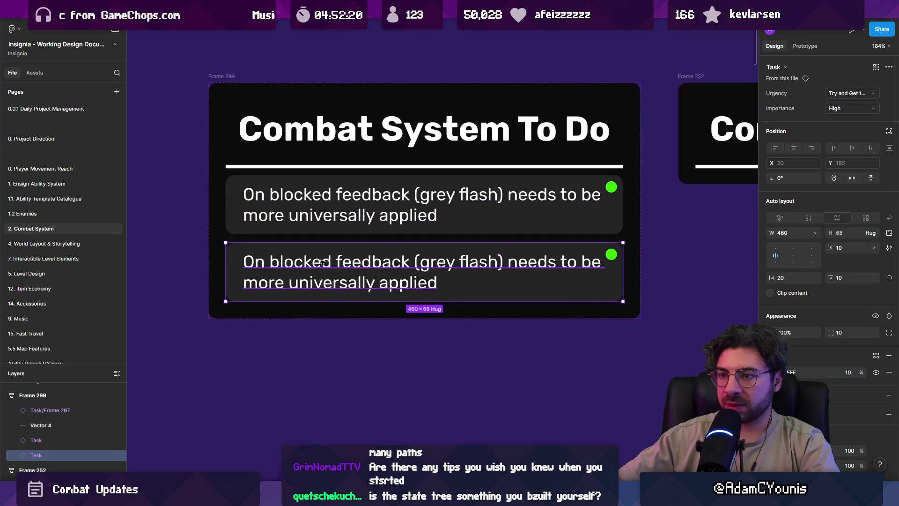
double_click(412, 262)
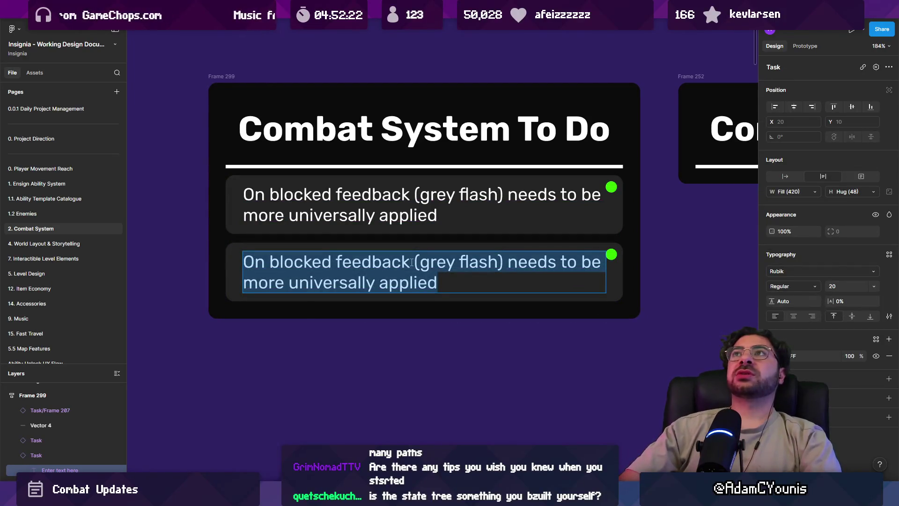
type("Adjmk")
key("BackSpace")
key("BackSpace")
type("ust ")
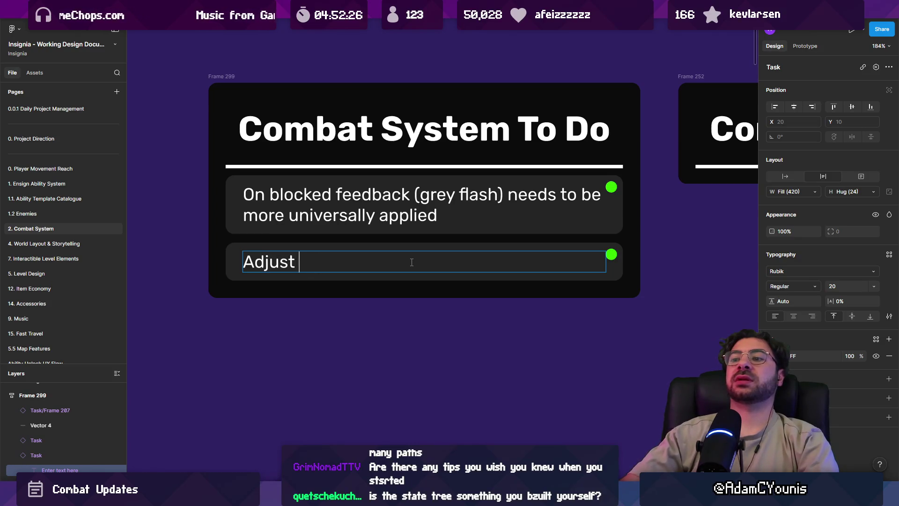
type("common")
key("ctrl+shift+Left")
key("ctrl+shift+Left")
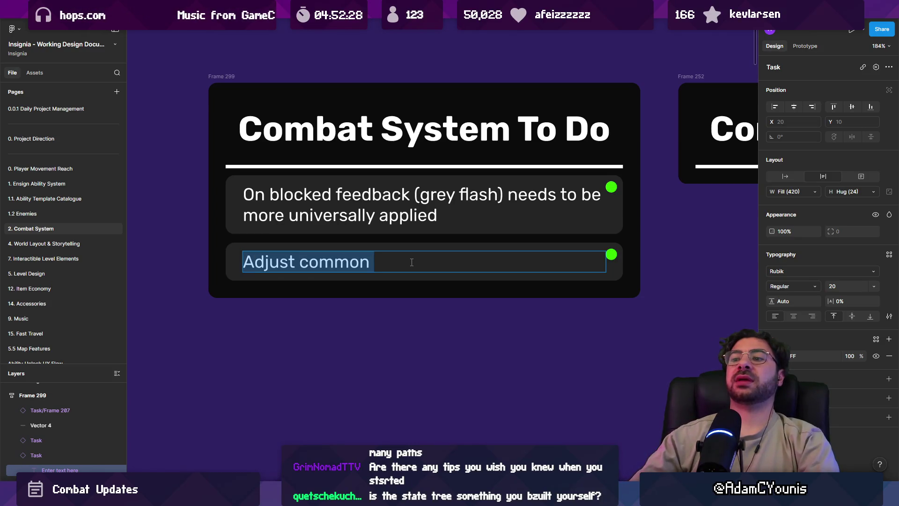
key("Right")
key("ctrl+shift+Left")
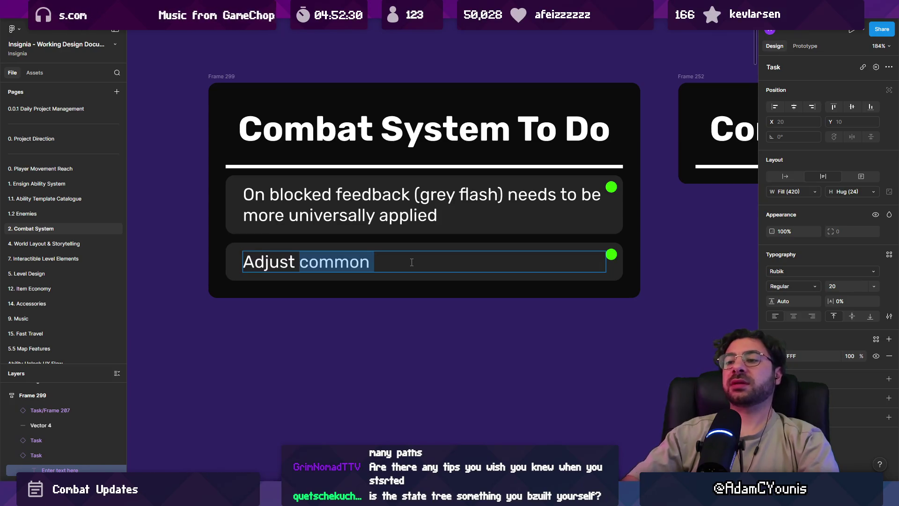
key("ctrl+shift+Left")
type("Update Enemy behaviours to take advanta")
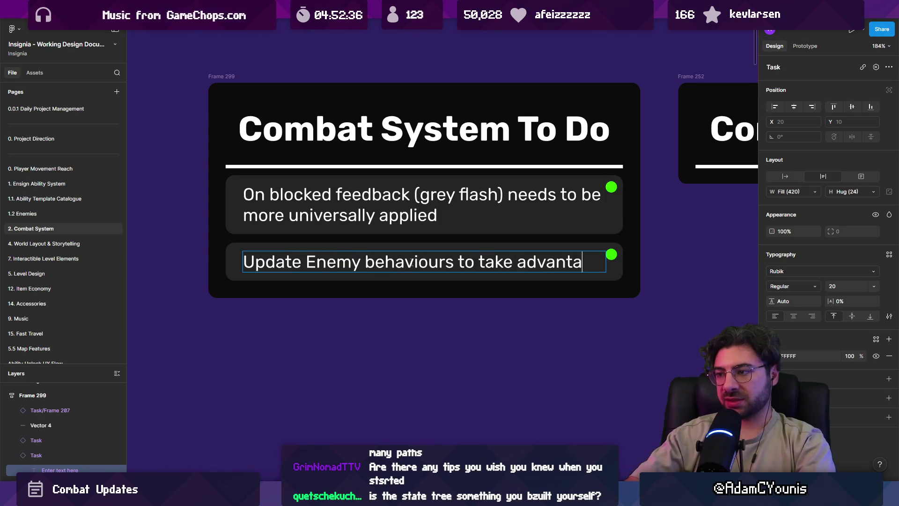
type("ge of Pressure model ")
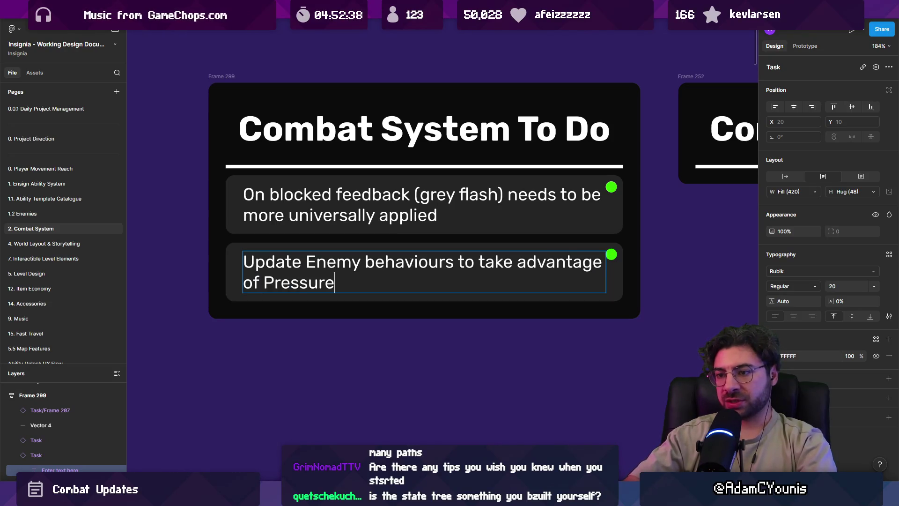
type("and new Bar")
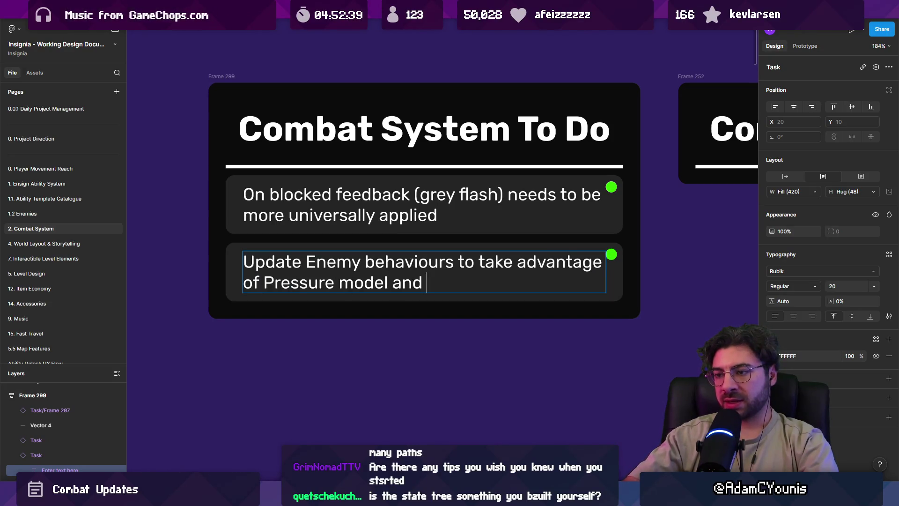
key("BackSpace")
key("BackSpace")
- Finish the task with 'bar', then paste a bold text block below the green bullets
type("bar")
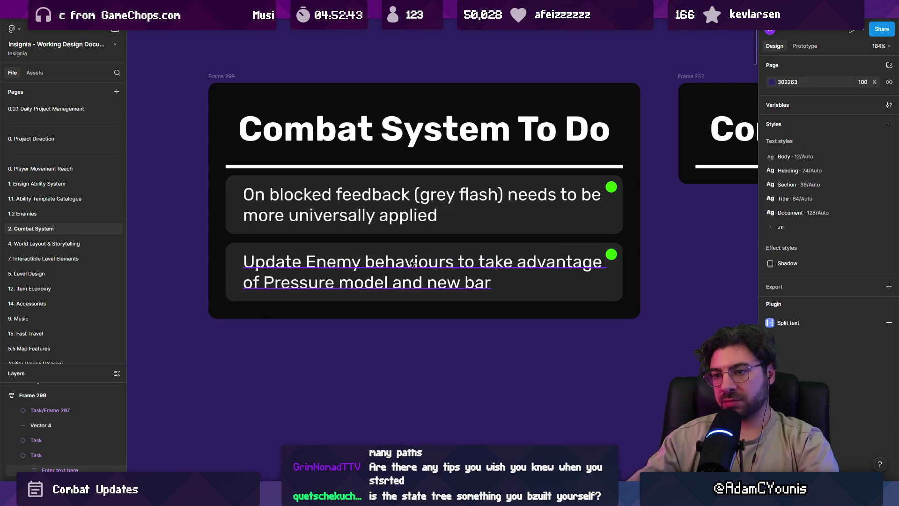
scroll(411, 264, "down", 10)
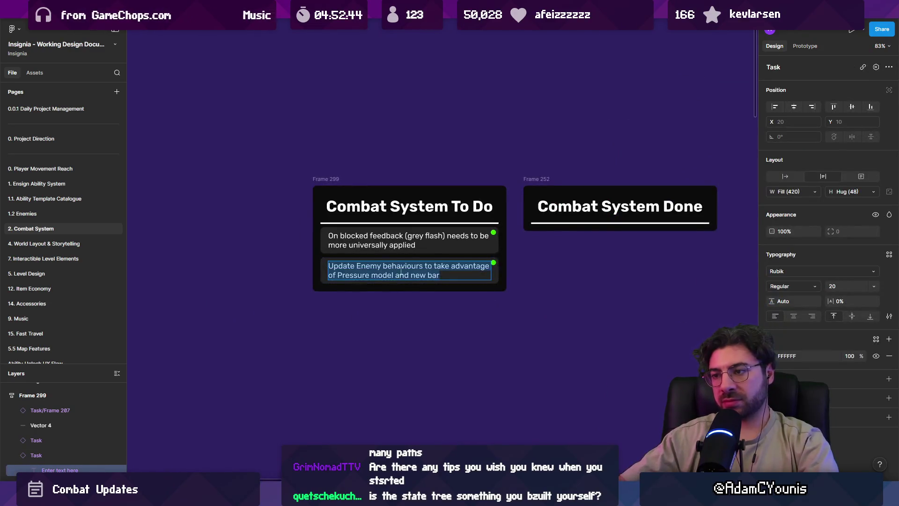
scroll(419, 289, "up", 8)
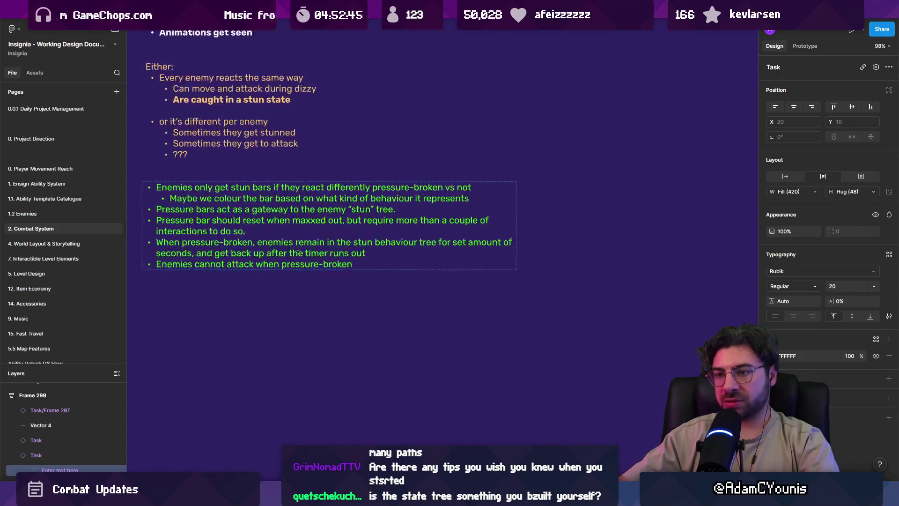
scroll(348, 248, "up", 2)
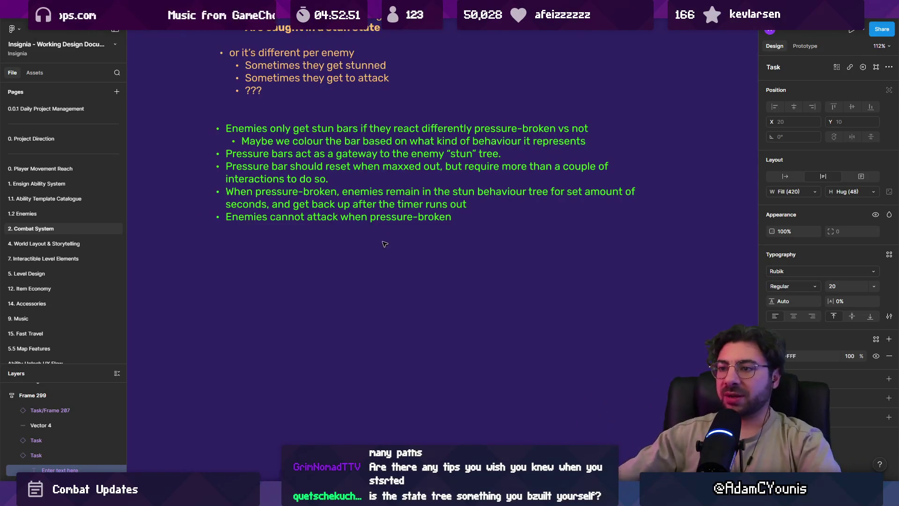
type("Update Enemy behaviours to take advantage of Pressure model and new bar")
left_click_drag(385, 243, 287, 276)
double_click(272, 280)
key("ctrl+b")
- Write the question 'What should happen to enemies that use the old model' and widen its box
type("What should happen ")
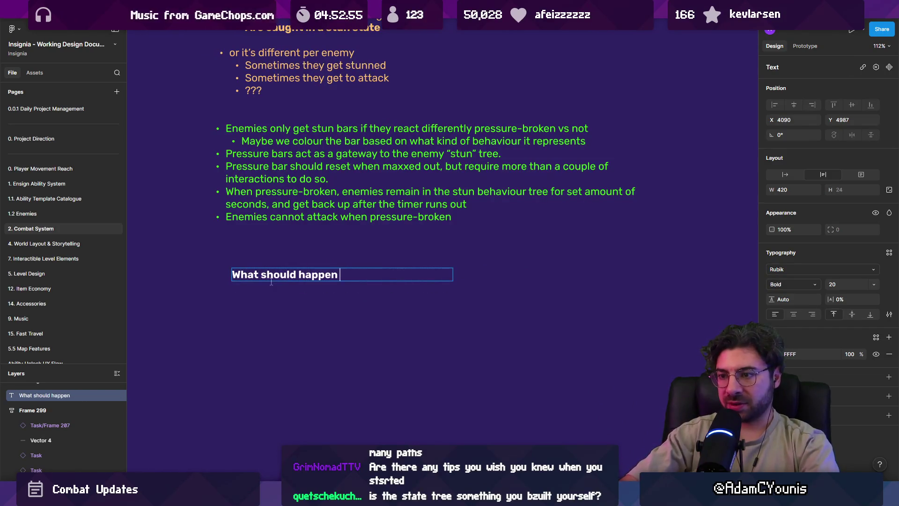
type("to enemies thja")
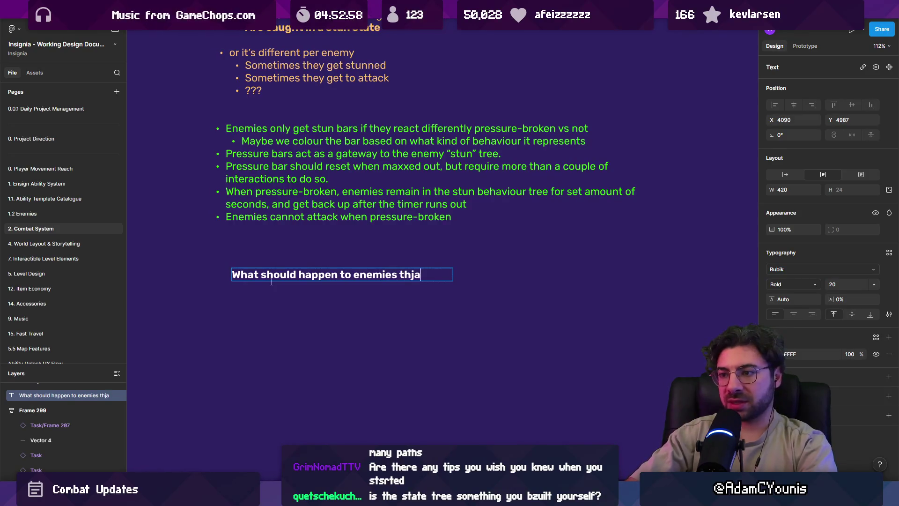
key("BackSpace")
key("BackSpace")
type("at currentl")
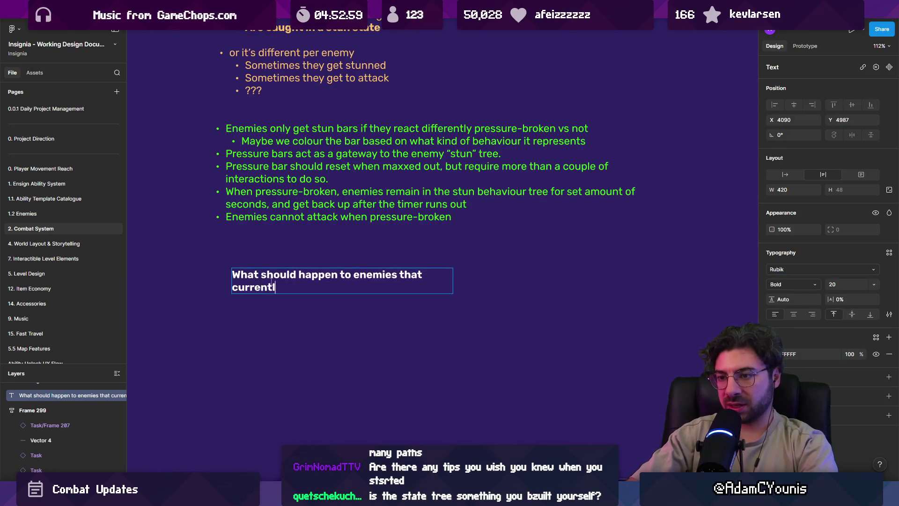
type("y do")
key("ctrl+shift+Left")
key("ctrl+shift+Left")
key("ctrl+shift+Left")
key("ctrl+shift+Right")
key("BackSpace")
type("use thje")
key("BackSpace")
key("BackSpace")
type("e o")
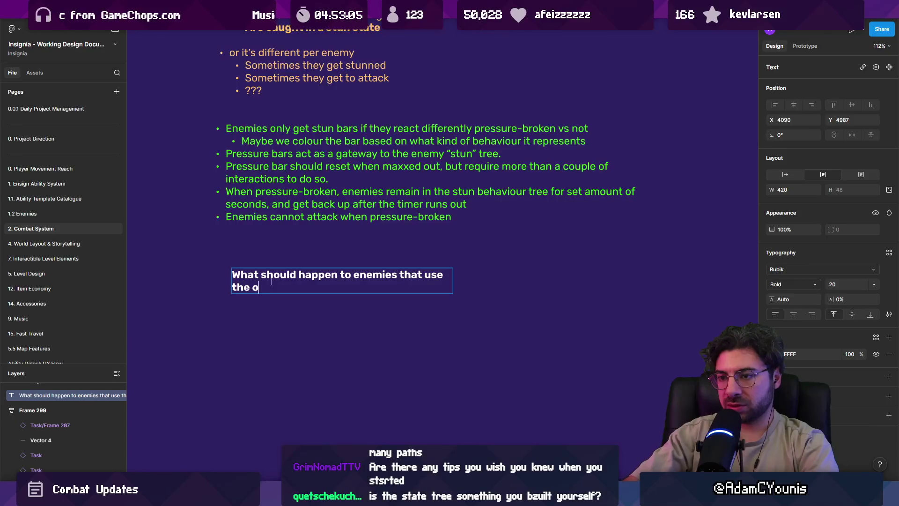
type("ldlmodel>?")
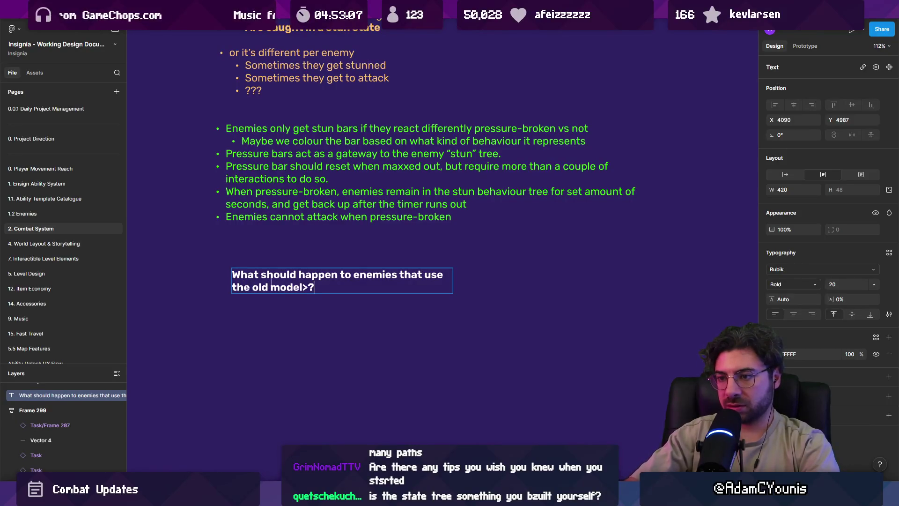
key("Escape")
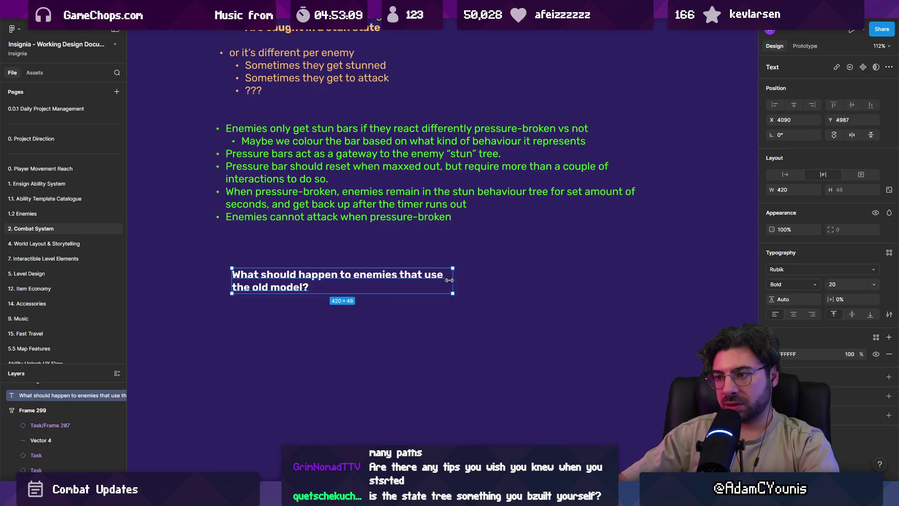
left_click_drag(453, 281, 581, 280)
- Start the answer line 'Those that use the old model should have their behaviours…'
double_click(529, 275)
key("Return")
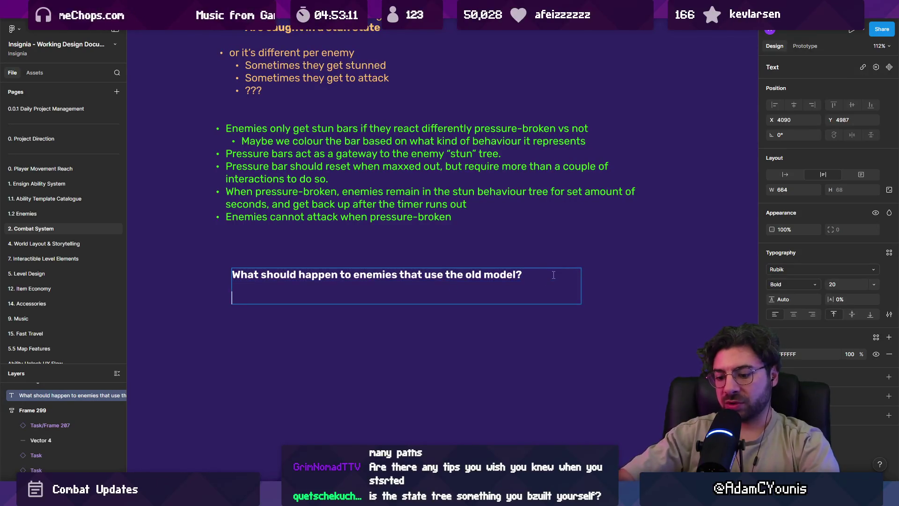
type("Those that use the ")
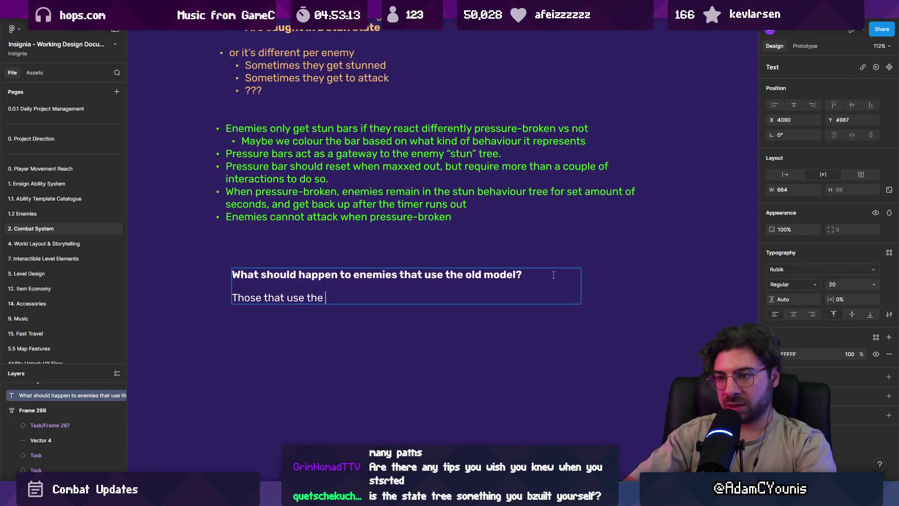
type("old model hsou")
key("BackSpace")
key("BackSpace")
key("BackSpace")
type("should")
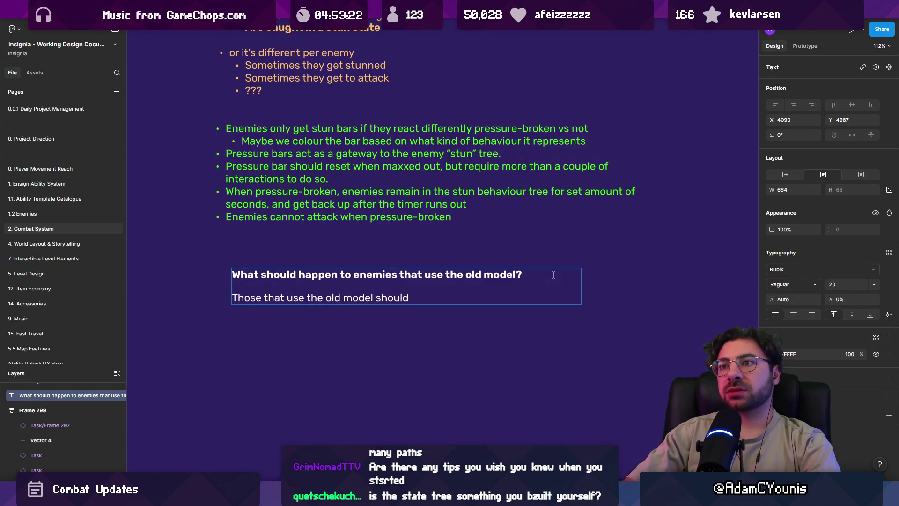
type("have their")
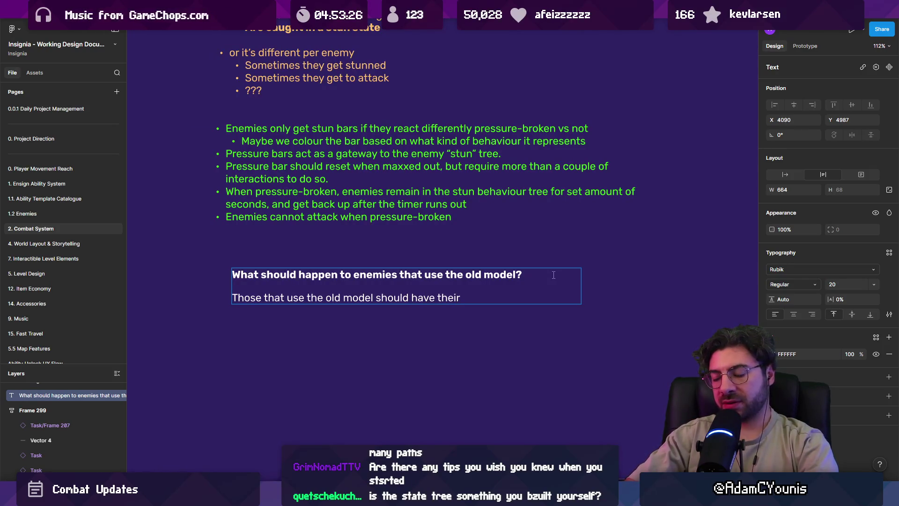
type(" behaviour")
key("BackSpace")
key("BackSpace")
key("BackSpace")
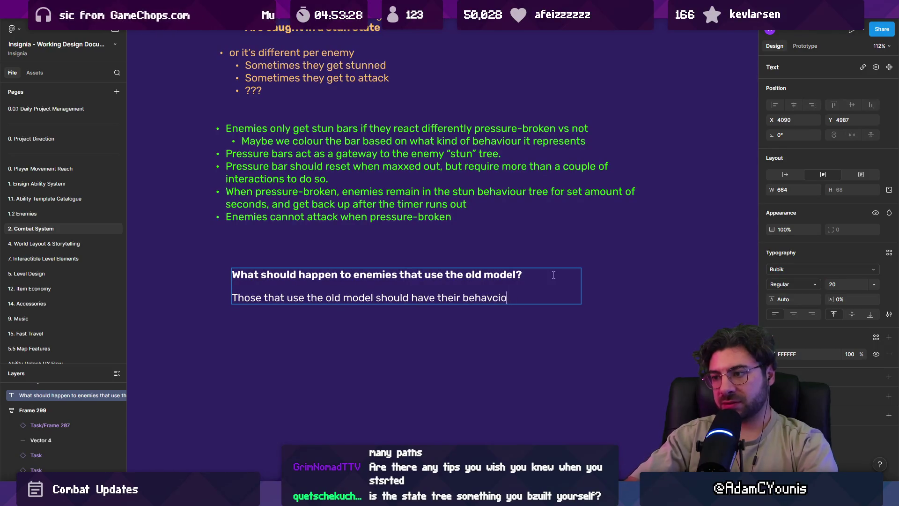
type("iours adjust")
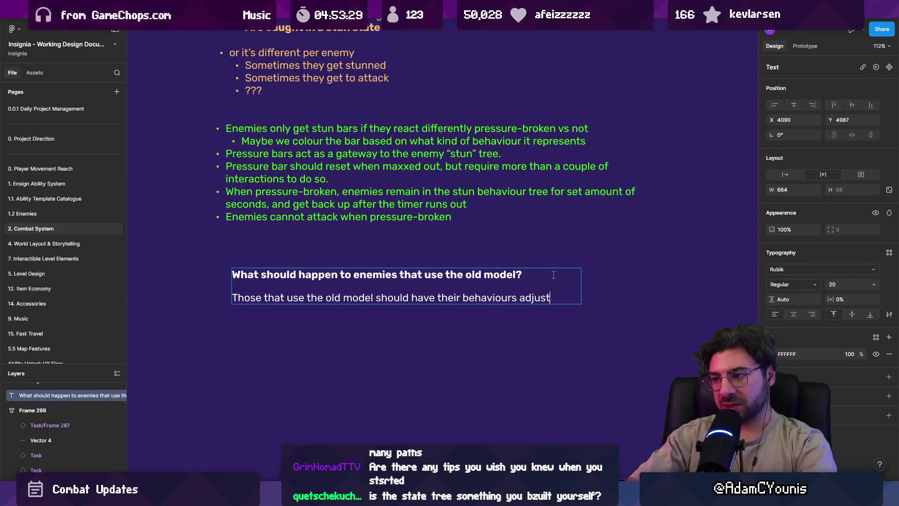
type("ed to allow ")
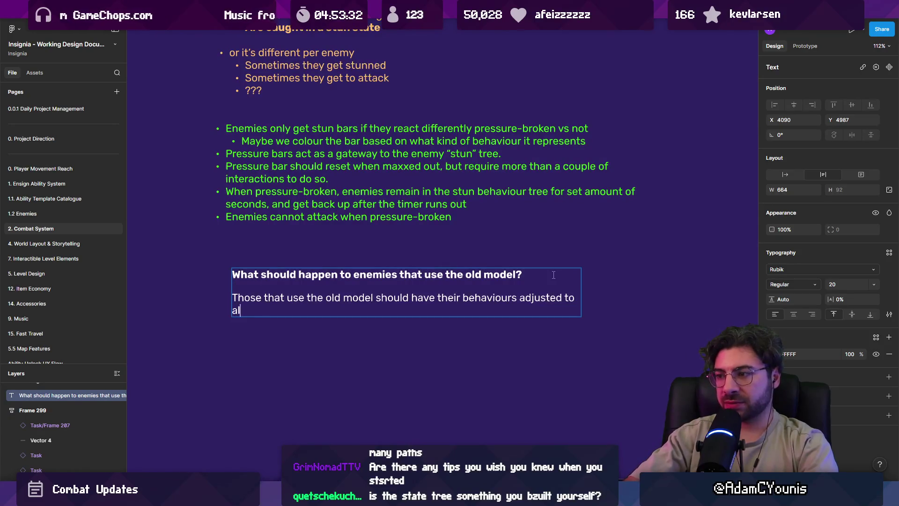
type("their")
key("BackSpace")
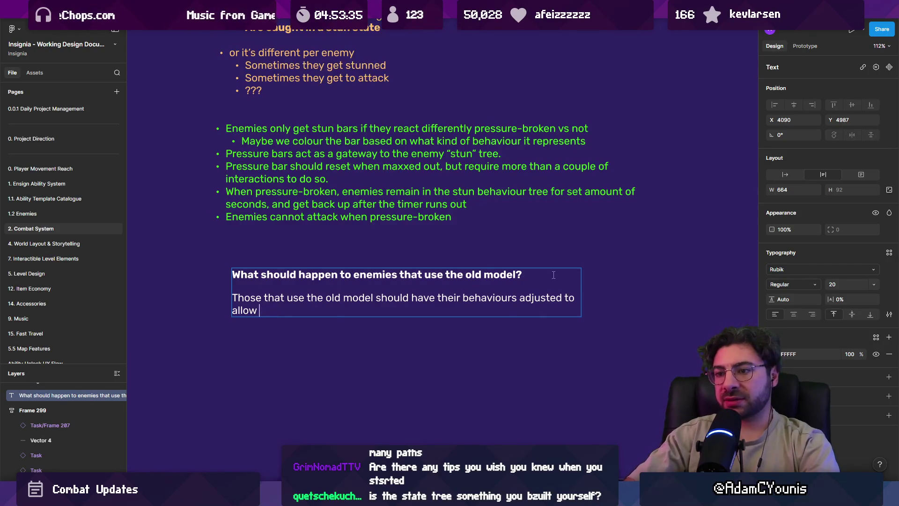
- Finish the answer: work with the pressure bar, no longer relying on Poise for hurt state
key("ctrl+shift+Left")
type("work")
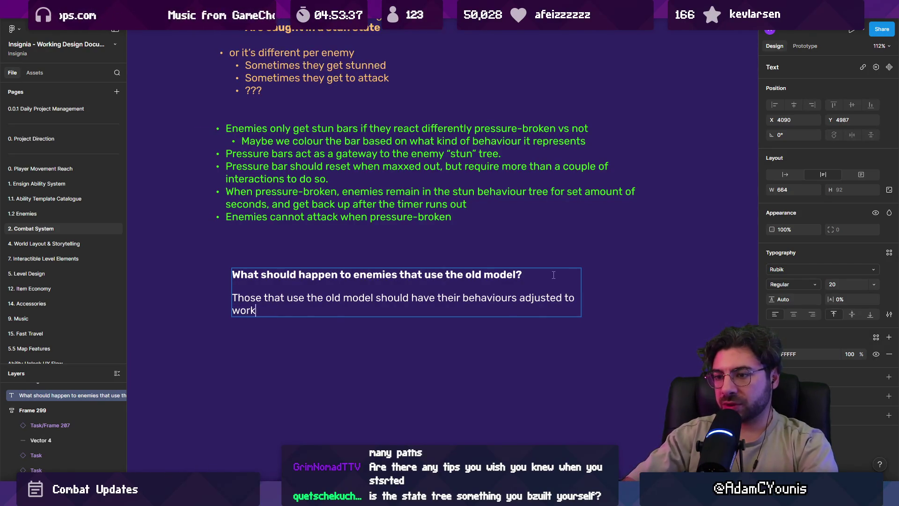
type(" tie pressure bar")
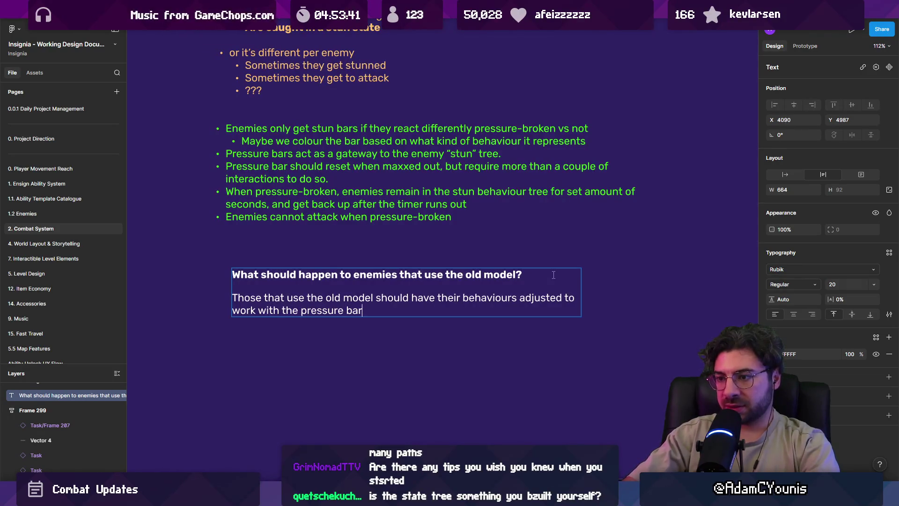
type(".,m")
type(" such that they don't")
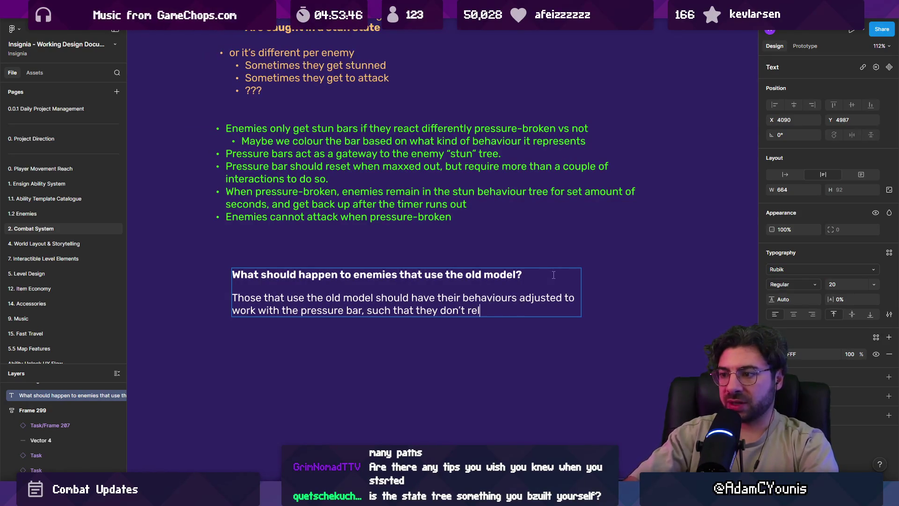
key("BackSpace")
key("BackSpace")
key("BackSpace")
type("no longer rely")
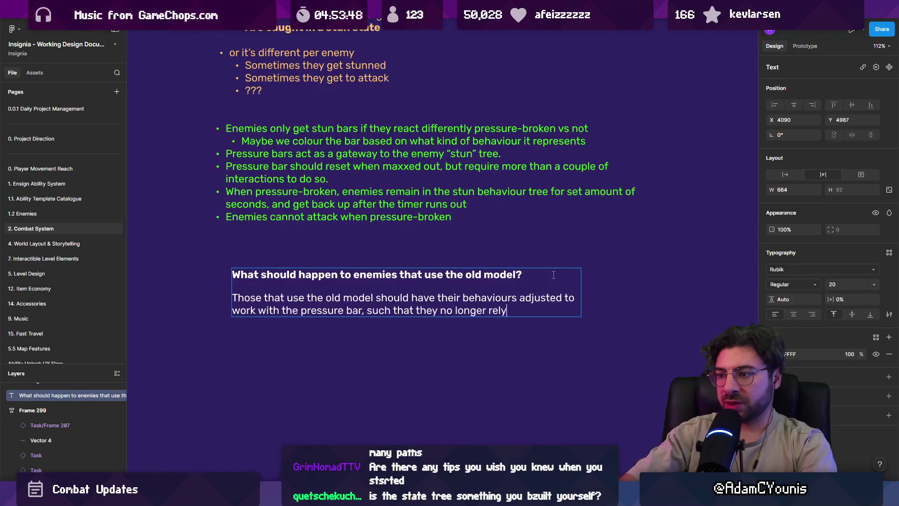
type(" on Poise to r")
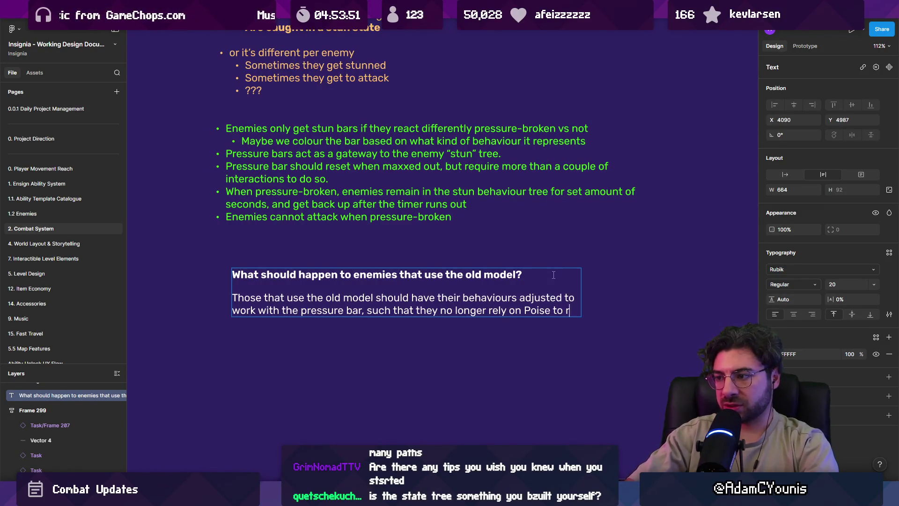
key("BackSpace")
type("determine ")
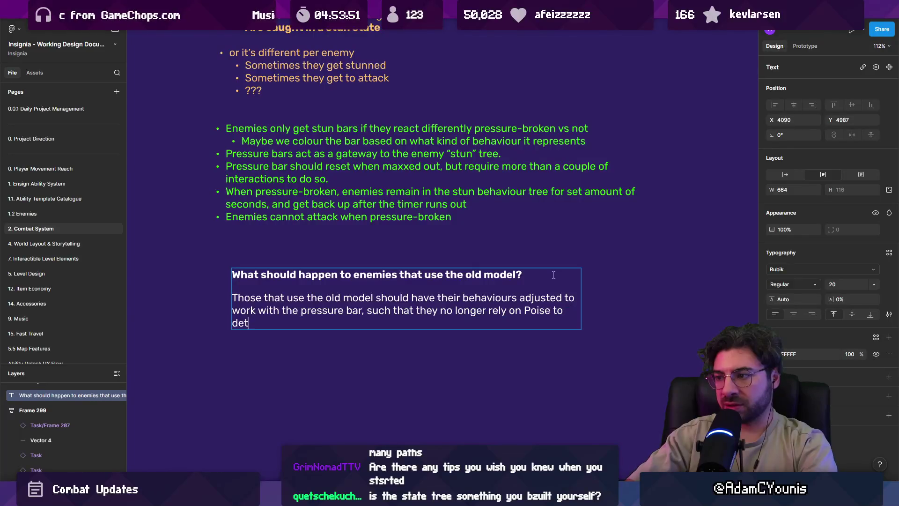
type("ats")
key("ctrl+shift+Left")
key("ctrl+shift+Left")
type("hurt state until the bar is ")
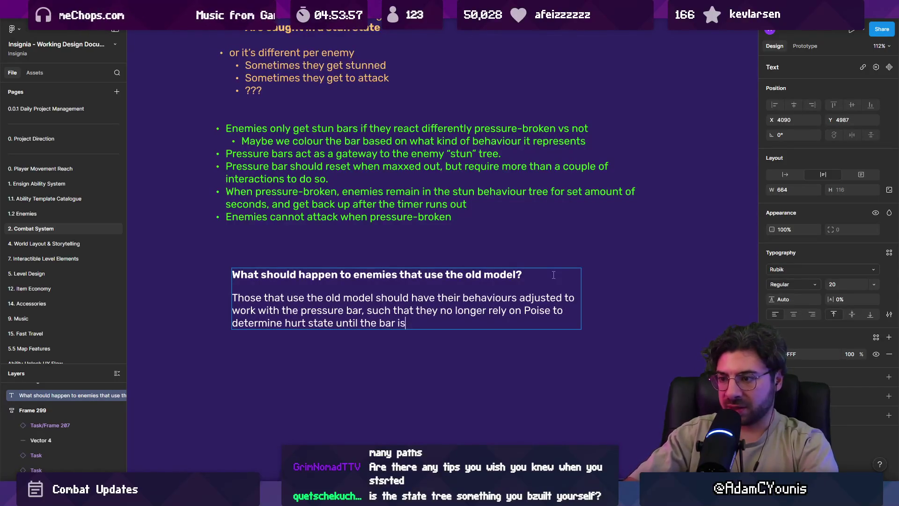
type("fiu")
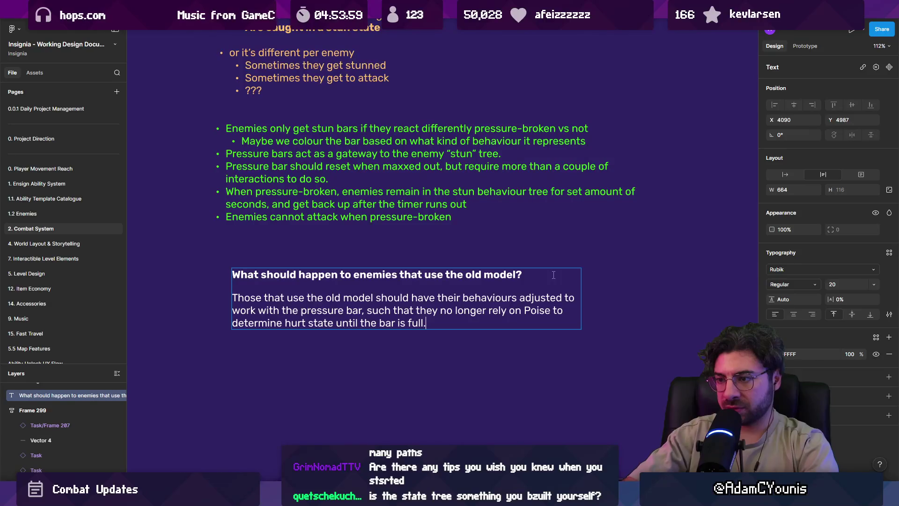
key("Escape")
key("Escape")
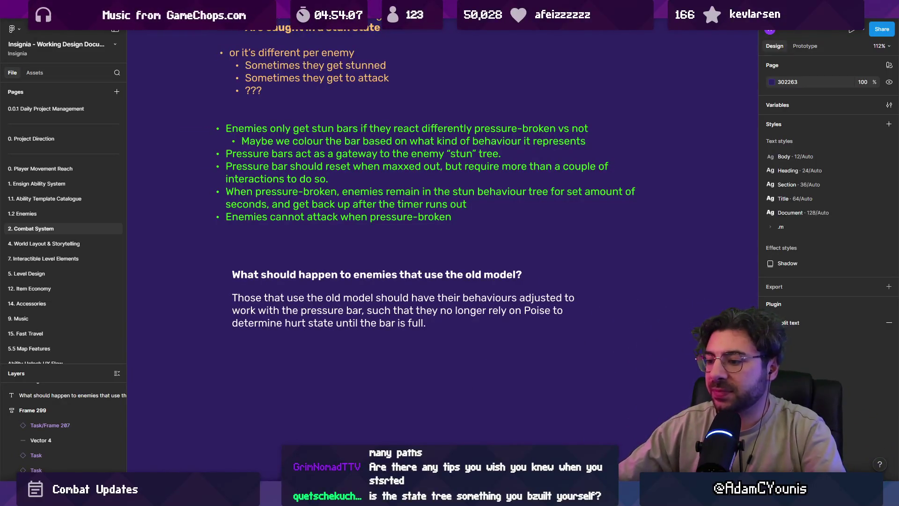
mouse_move(481, 497)
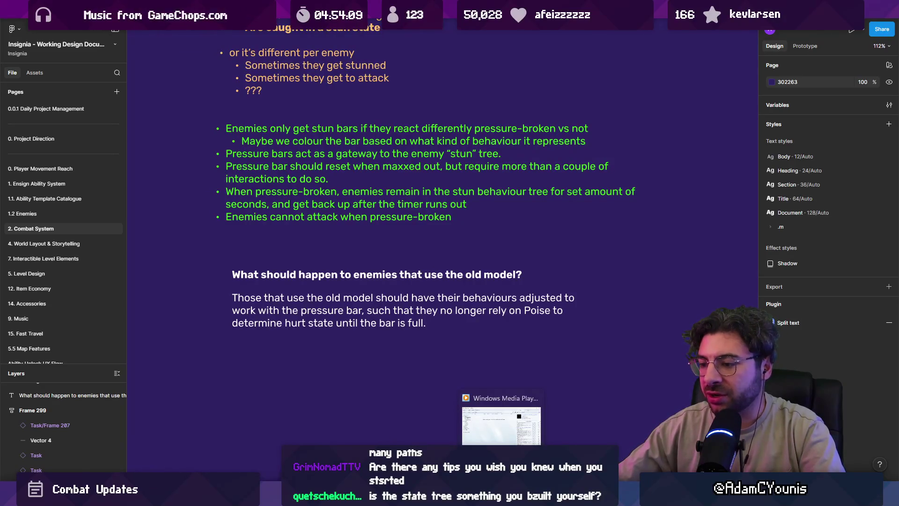
- In the sketching app, move the existing sketch off the canvas to clear space
mouse_move(337, 498)
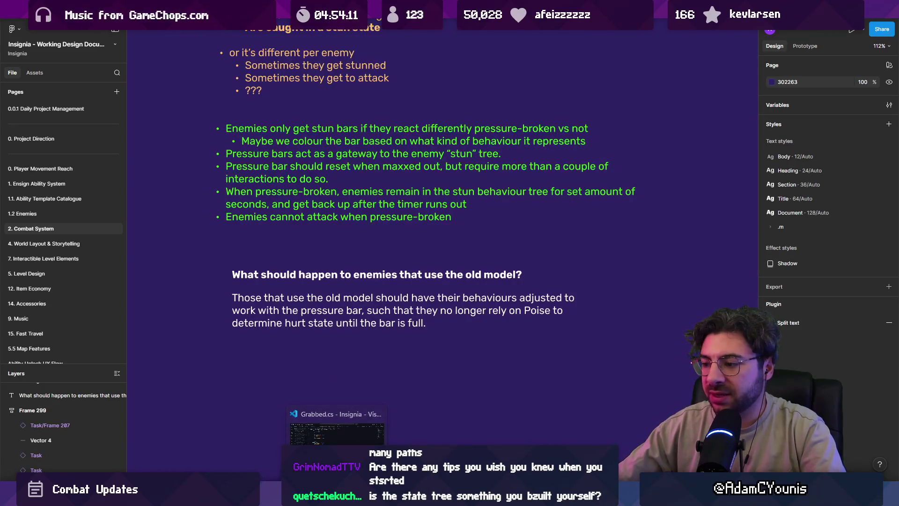
key("alt+Tab")
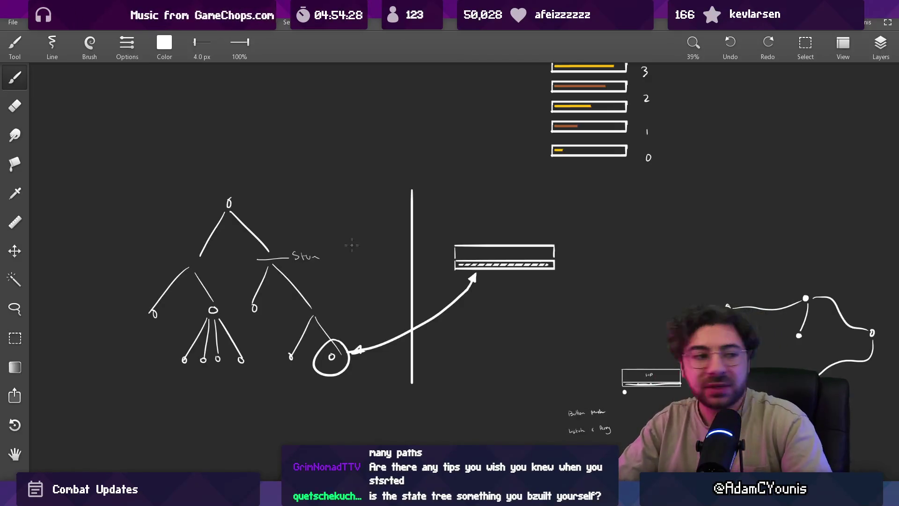
left_click_drag(418, 312, 578, 259)
key("v")
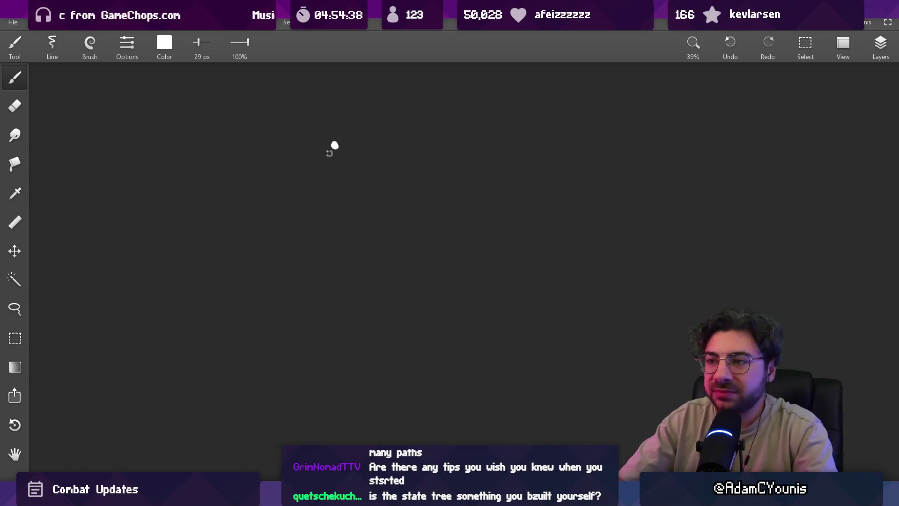
left_click_drag(334, 146, 315, 177)
key("ctrl+z")
- Draw the bottom zigzag row with a horizontal line across its peaks
mouse_move(218, 346)
left_mouse_down()
mouse_move(257, 281)
mouse_move(306, 355)
mouse_move(349, 281)
mouse_move(397, 342)
mouse_move(448, 280)
mouse_move(497, 346)
mouse_move(551, 272)
left_mouse_up()
left_click_drag(547, 278, 588, 336)
left_click_drag(231, 281, 631, 278)
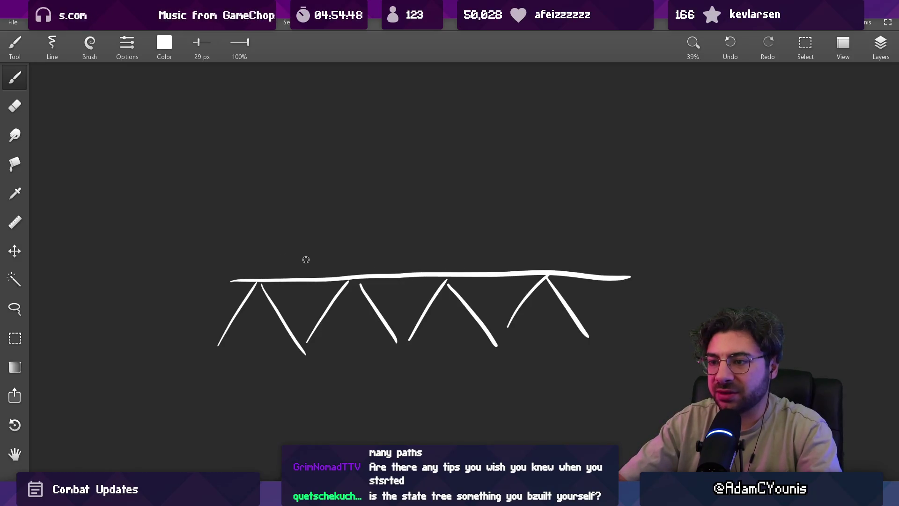
mouse_move(266, 270)
left_mouse_down()
mouse_move(293, 218)
mouse_move(361, 262)
mouse_move(412, 186)
mouse_move(454, 265)
mouse_move(494, 184)
mouse_move(550, 273)
left_mouse_up()
scroll(367, 177, "up", 3)
- Stack further peak rows and another horizontal line above to complete the four-tier pyramid
left_click_drag(322, 252, 505, 241)
mouse_move(329, 237)
left_mouse_down()
mouse_move(394, 165)
mouse_move(426, 218)
left_mouse_up()
mouse_move(431, 209)
left_mouse_down()
mouse_move(460, 141)
mouse_move(498, 230)
left_mouse_up()
scroll(497, 229, "up", 3)
mouse_move(402, 237)
left_mouse_down()
mouse_move(505, 239)
mouse_move(444, 157)
mouse_move(500, 231)
left_mouse_up()
scroll(500, 230, "down", 3)
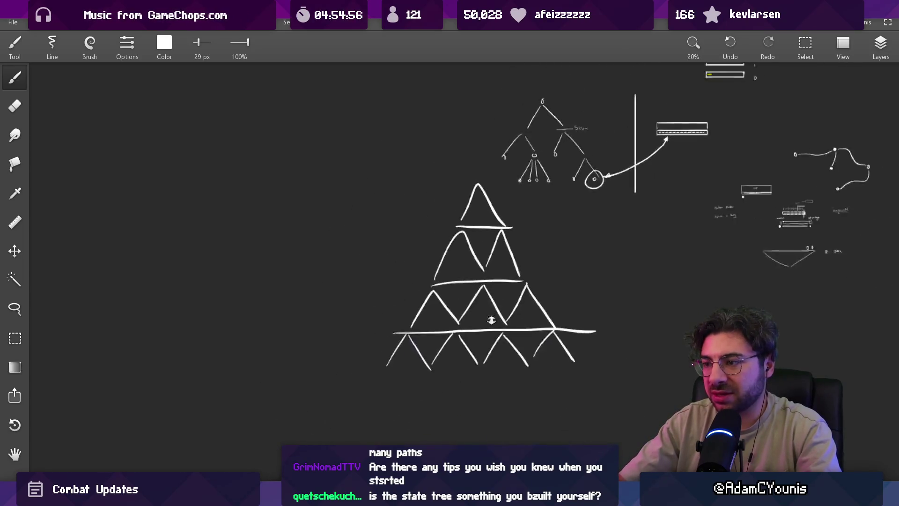
scroll(418, 210, "down", 2)
- Trim the bottom line's right end and extend the bottom zigzag left and right, adding a small triangle
key("e")
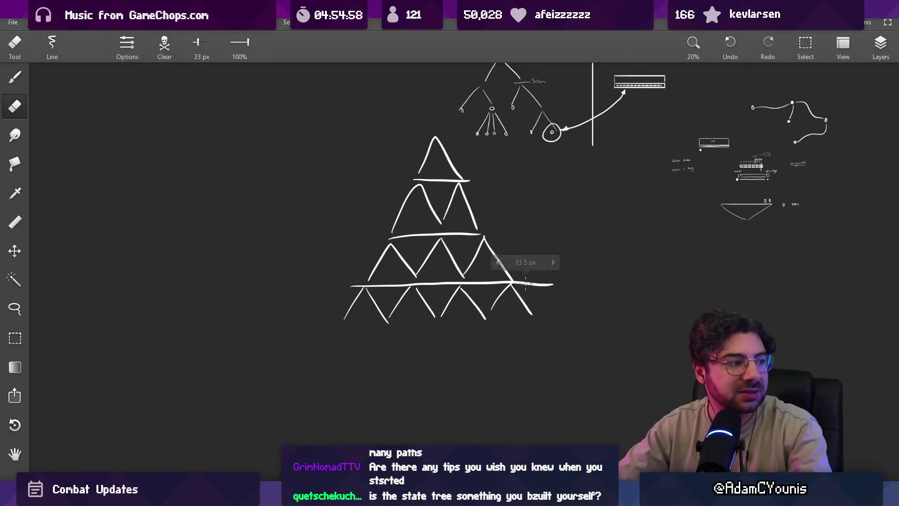
left_click_drag(530, 283, 542, 281)
key("b")
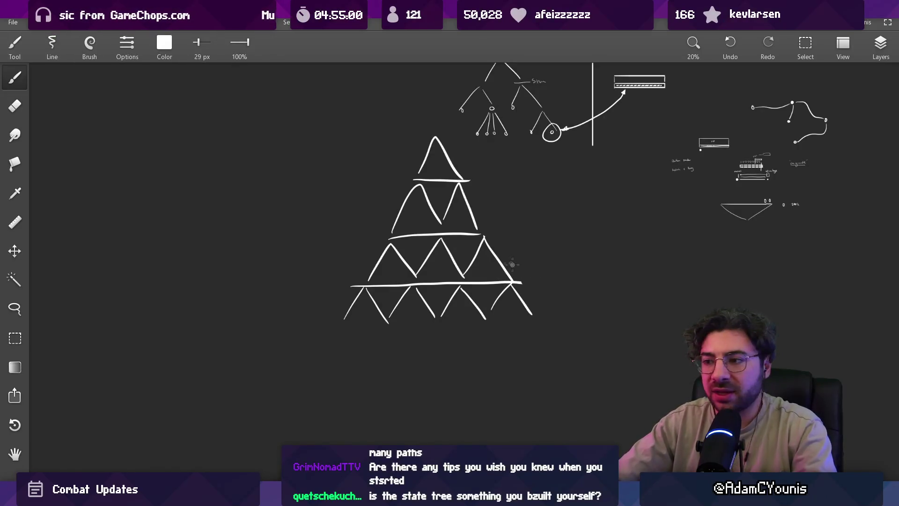
mouse_move(535, 314)
left_mouse_down()
mouse_move(557, 281)
mouse_move(585, 312)
left_mouse_up()
mouse_move(314, 288)
left_mouse_down()
mouse_move(344, 320)
mouse_move(275, 318)
left_mouse_up()
mouse_move(248, 286)
left_mouse_down()
mouse_move(210, 321)
mouse_move(311, 276)
mouse_move(283, 235)
left_mouse_up()
left_click_drag(288, 228, 312, 276)
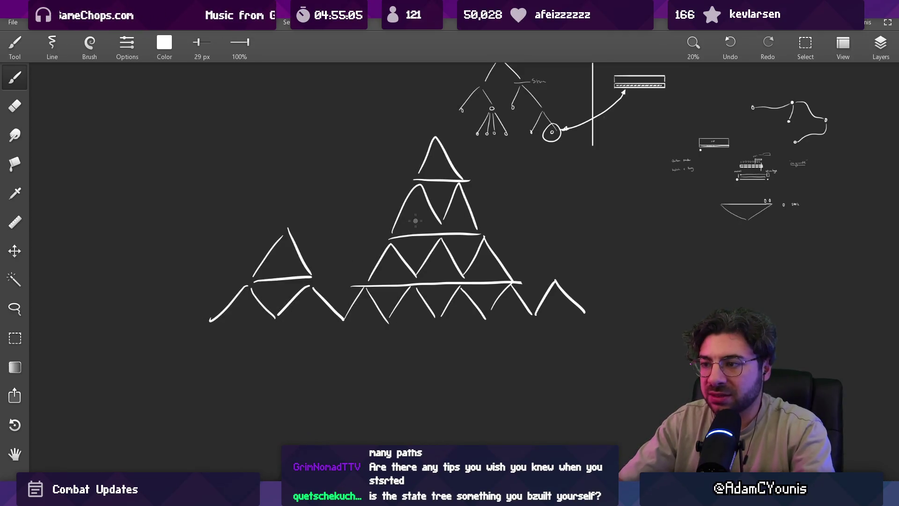
- Undo a stray diagonal stroke and thin the brush to 18 px
mouse_move(401, 251)
left_mouse_down()
mouse_move(426, 243)
mouse_move(403, 257)
mouse_move(412, 255)
mouse_move(406, 265)
mouse_move(416, 258)
left_mouse_up()
key("ctrl+z")
key("e")
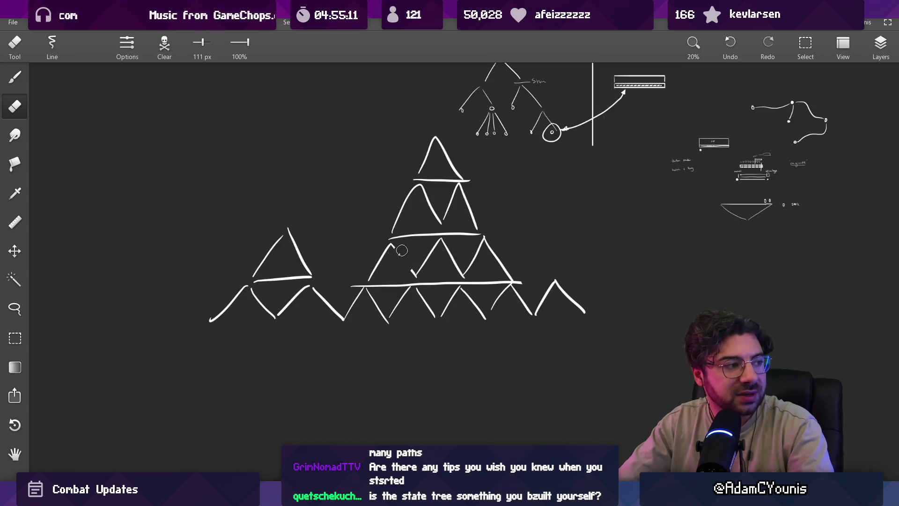
key("ctrl+z")
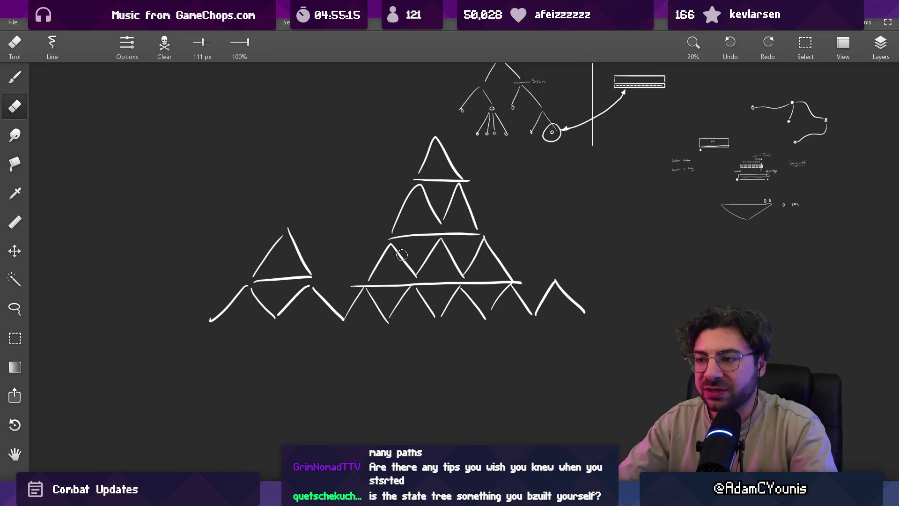
key("b")
scroll(398, 249, "up", 4)
key("e")
scroll(411, 268, "down", 3)
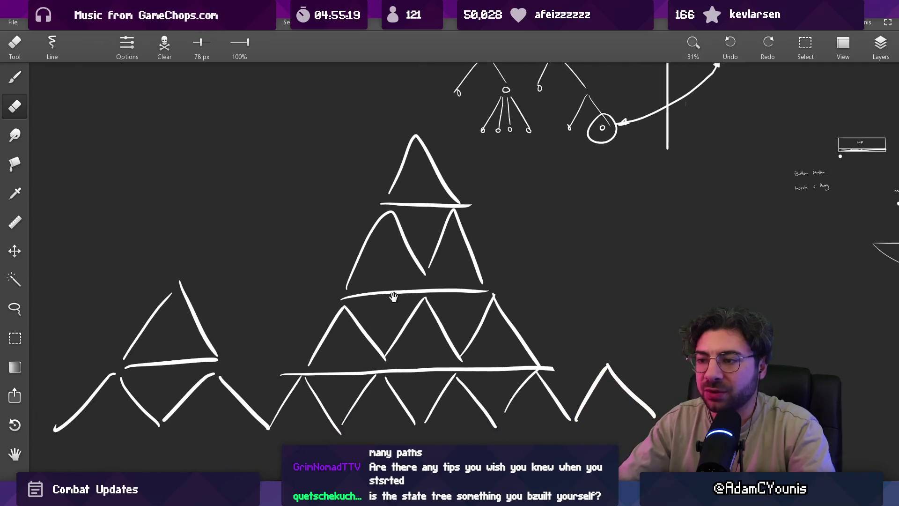
key("b")
key("bracketleft")
key("bracketleft")
key("bracketleft")
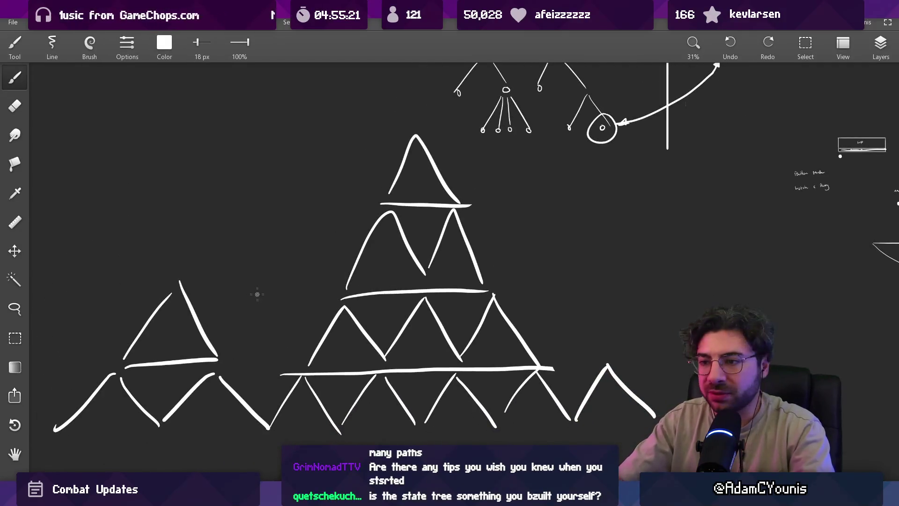
- Draw a dashed test triangle, try moving it, then erase it
left_click_drag(279, 268, 296, 228)
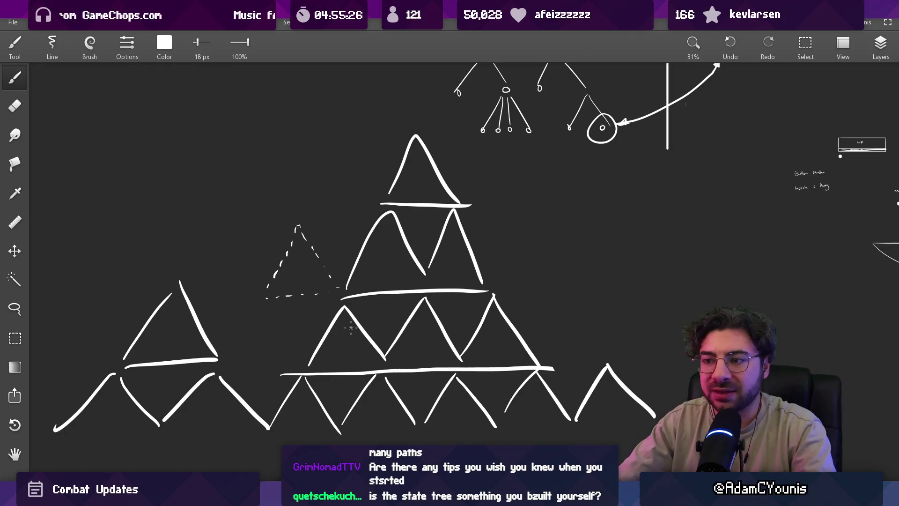
key("ctrl+z")
left_click_drag(267, 315, 287, 366)
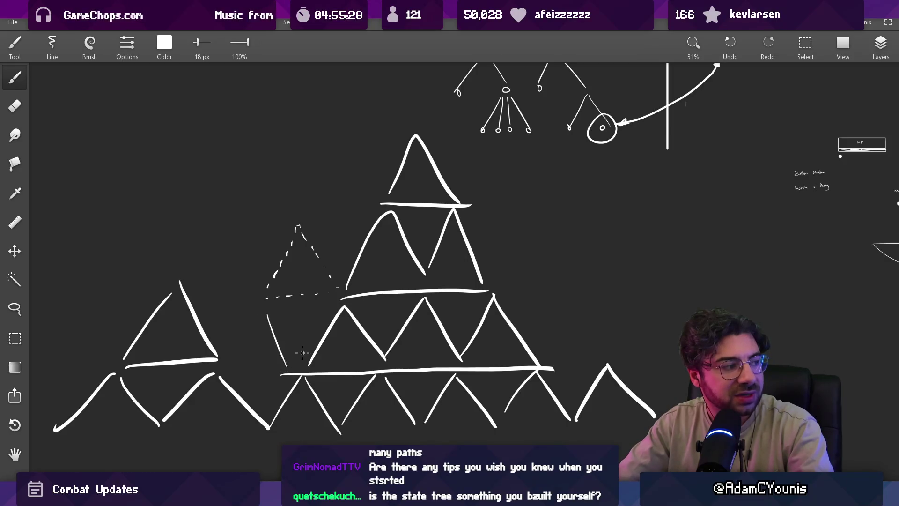
left_click_drag(298, 226, 338, 288)
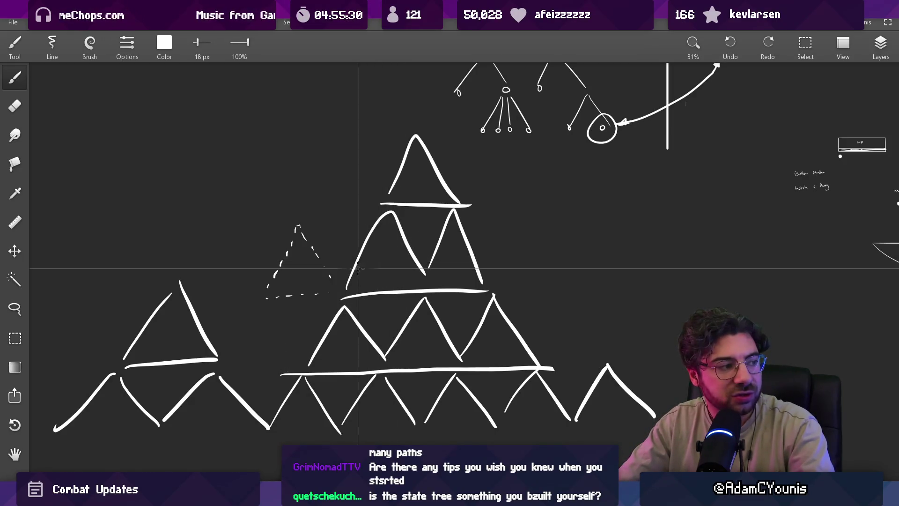
key("l")
mouse_move(300, 218)
left_mouse_down()
mouse_move(349, 304)
mouse_move(316, 217)
left_mouse_up()
mouse_move(301, 274)
left_mouse_down()
mouse_move(390, 274)
mouse_move(384, 270)
left_mouse_up()
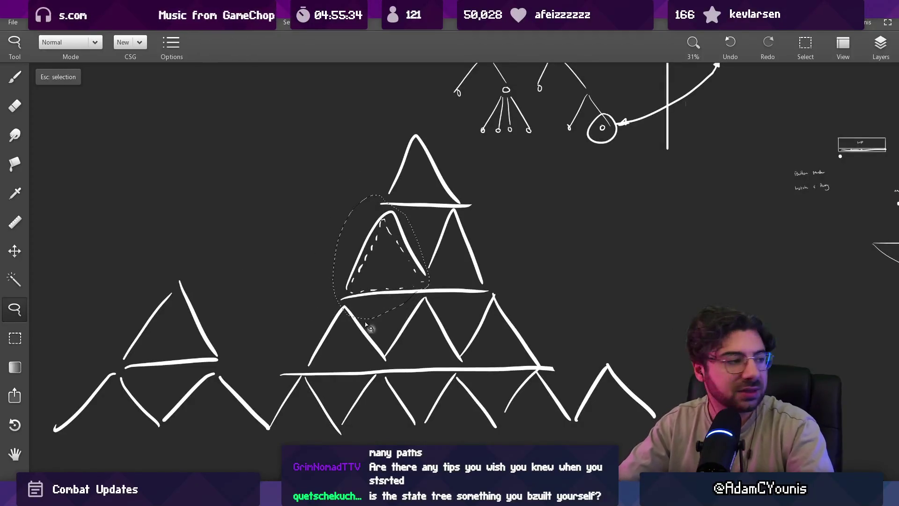
key("Escape")
key("ctrl+z")
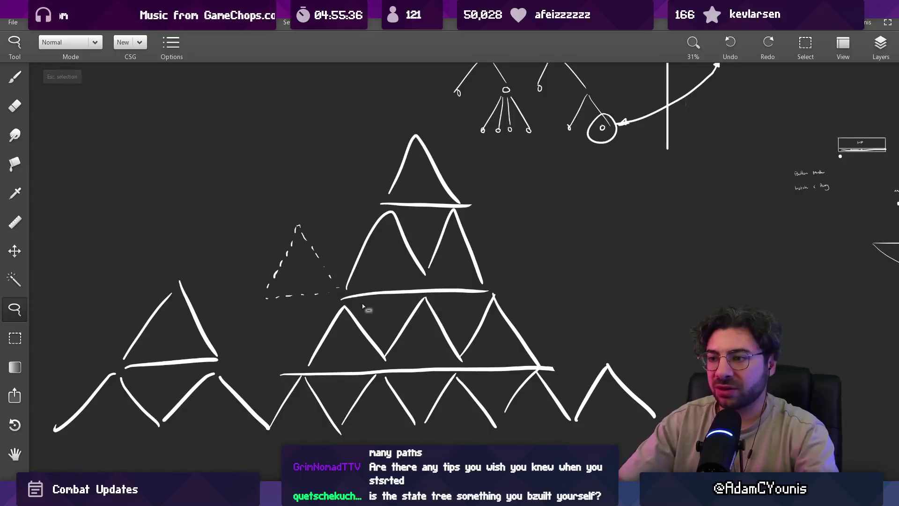
key("e")
mouse_move(281, 274)
left_mouse_down()
mouse_move(300, 245)
mouse_move(315, 292)
left_mouse_up()
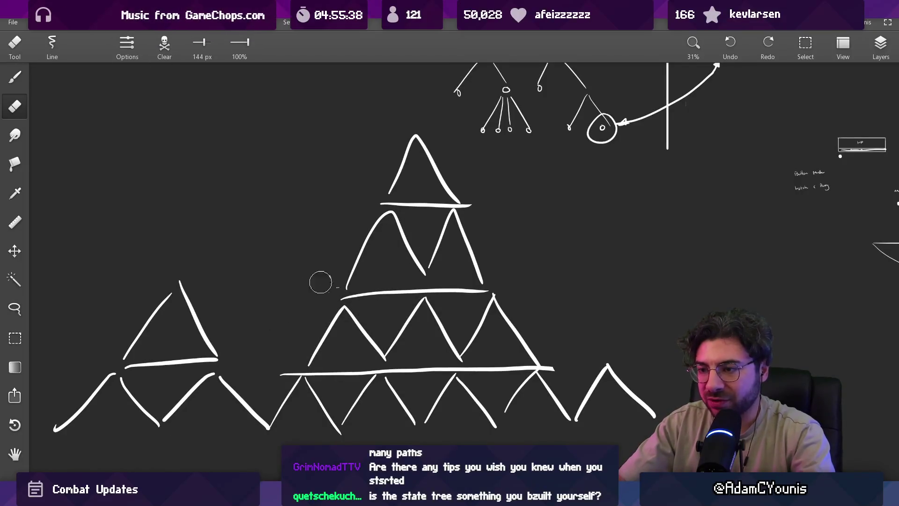
- Lasso the pyramid's top two tiers and drag them right of the lower rows
scroll(327, 271, "down", 3)
key("b")
scroll(325, 238, "up", 3)
scroll(317, 307, "up", 1)
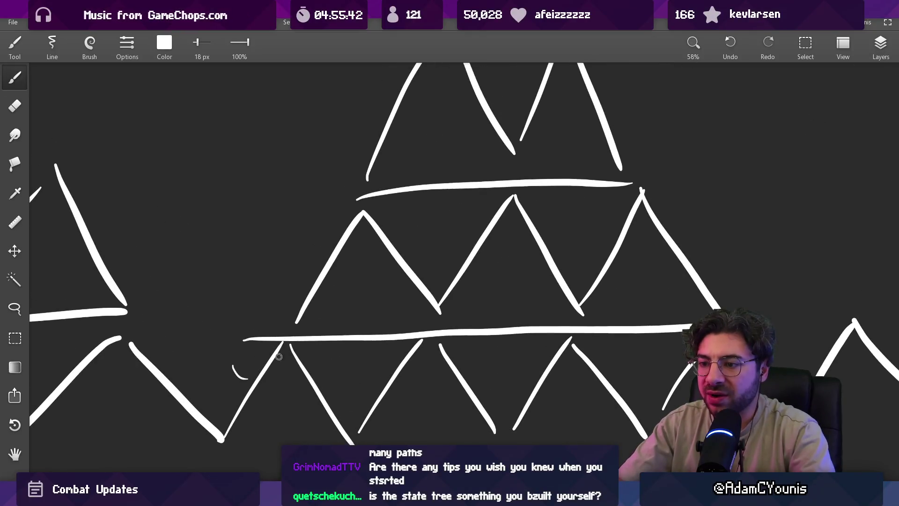
scroll(403, 263, "down", 3)
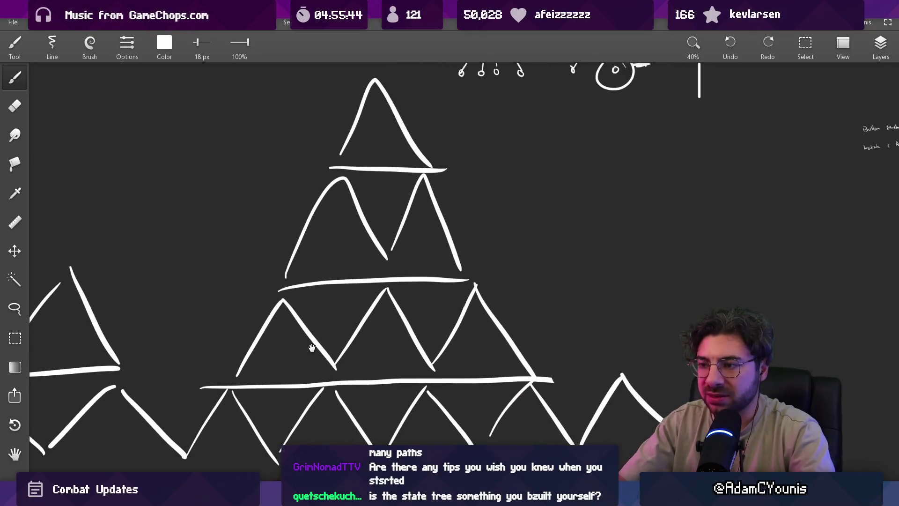
scroll(340, 298, "up", 2)
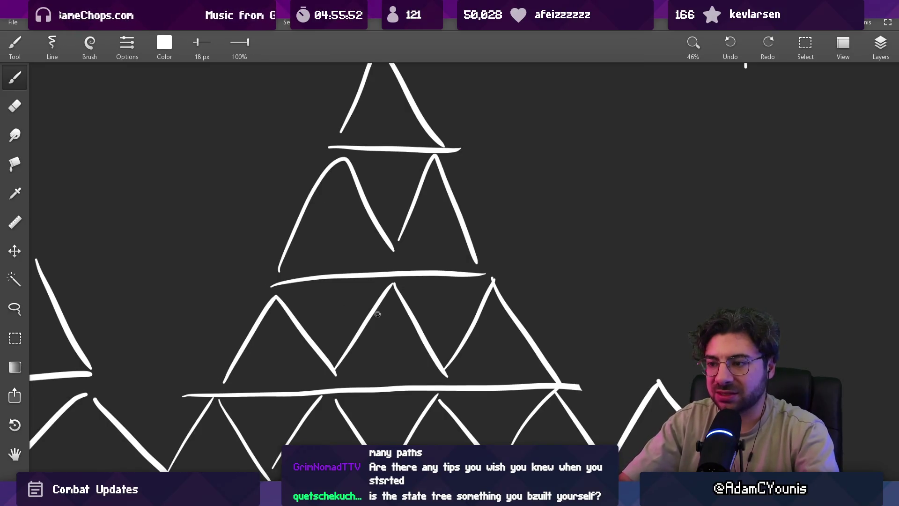
scroll(429, 248, "down", 3)
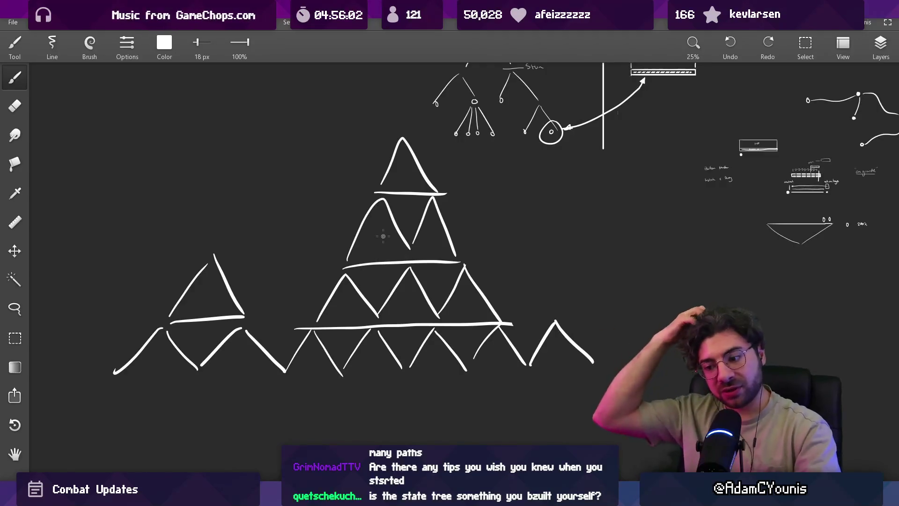
key("l")
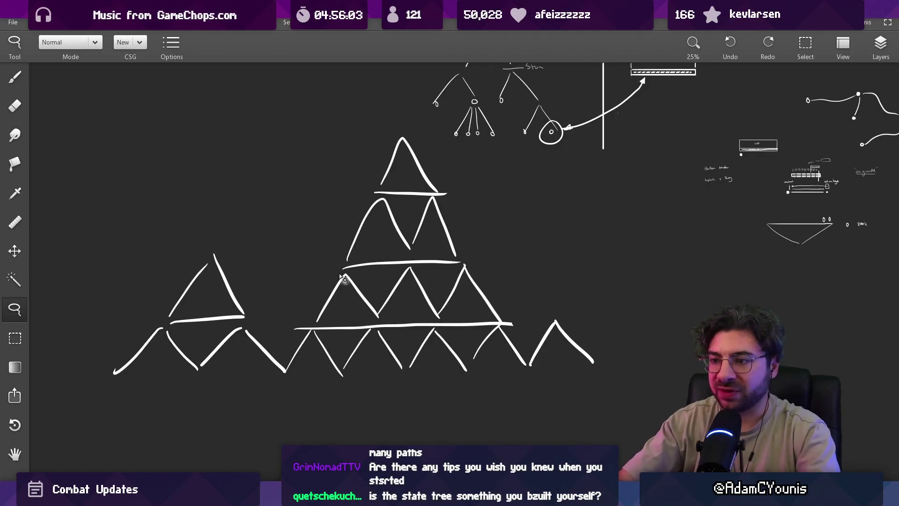
scroll(338, 276, "down", 2)
mouse_move(341, 254)
left_mouse_down()
mouse_move(352, 289)
mouse_move(426, 288)
left_mouse_up()
mouse_move(432, 256)
left_mouse_down()
mouse_move(391, 188)
mouse_move(356, 223)
left_mouse_up()
mouse_move(391, 247)
left_mouse_down()
mouse_move(585, 311)
mouse_move(583, 319)
left_mouse_up()
- Lasso the left group of triangles and shift them further left
key("Escape")
mouse_move(231, 240)
left_mouse_down()
mouse_move(192, 251)
mouse_move(370, 370)
left_mouse_up()
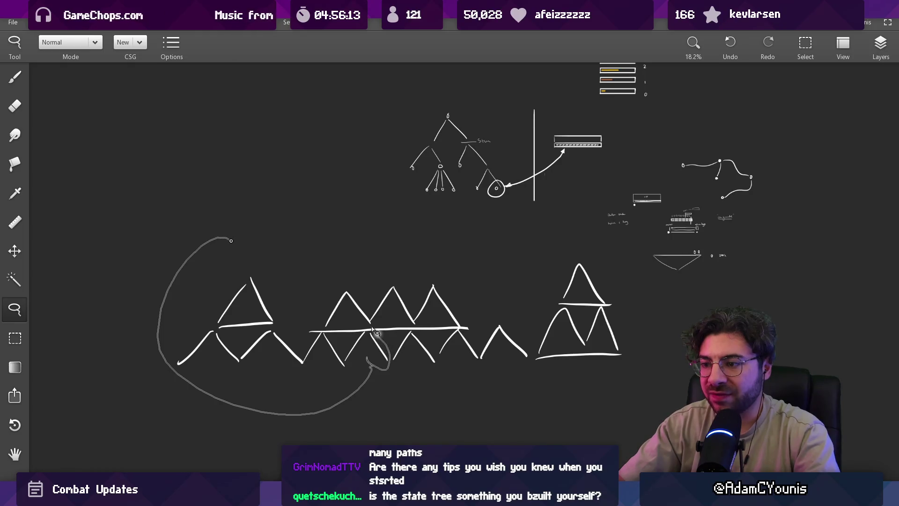
left_click_drag(369, 310, 371, 312)
left_click_drag(272, 300, 185, 298)
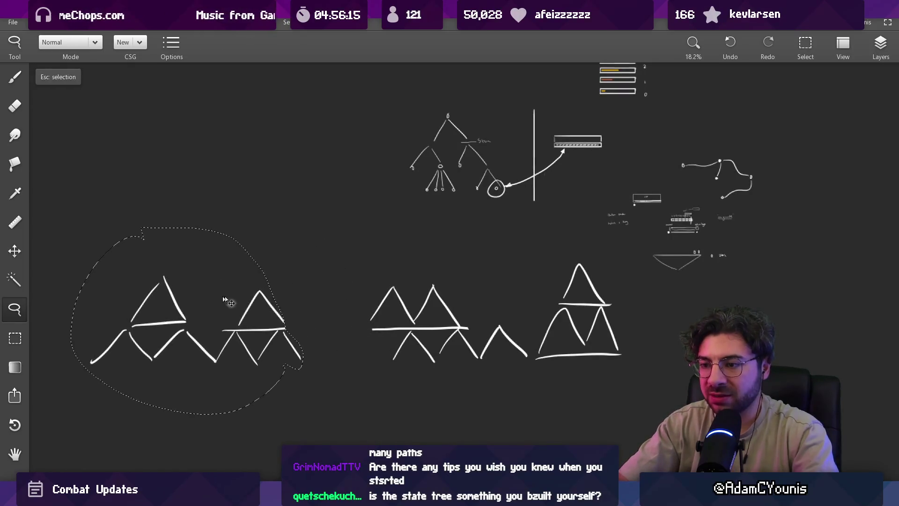
key("Escape")
- Sketch a short stroke, an arc and a rough circle, undoing the arc and circle
key("b")
left_click_drag(369, 336, 359, 348)
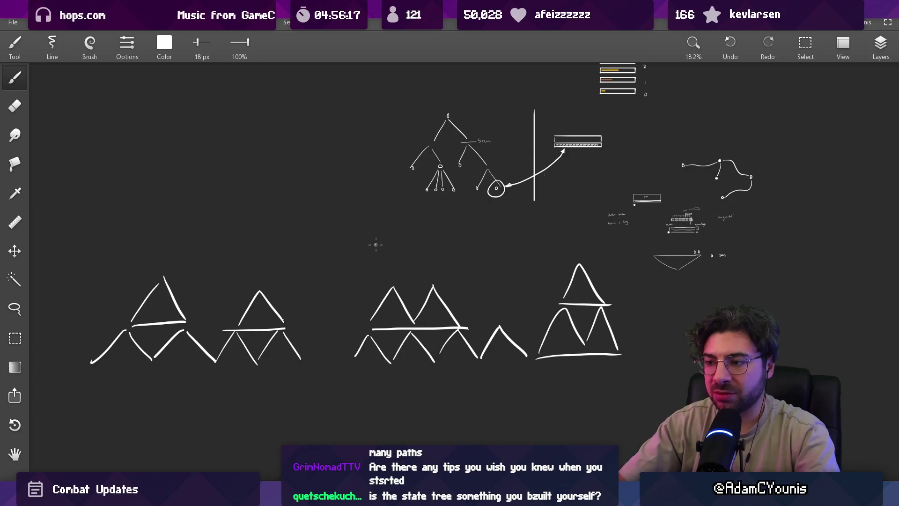
left_click_drag(114, 331, 221, 261)
key("ctrl+z")
left_click_drag(507, 322, 516, 315)
key("ctrl+z")
key("ctrl+z")
key("ctrl+z")
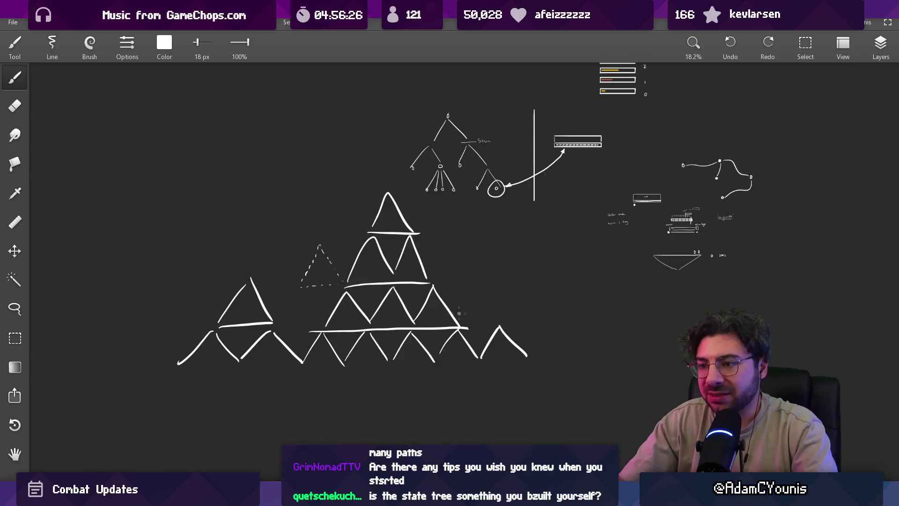
scroll(397, 241, "up", 6)
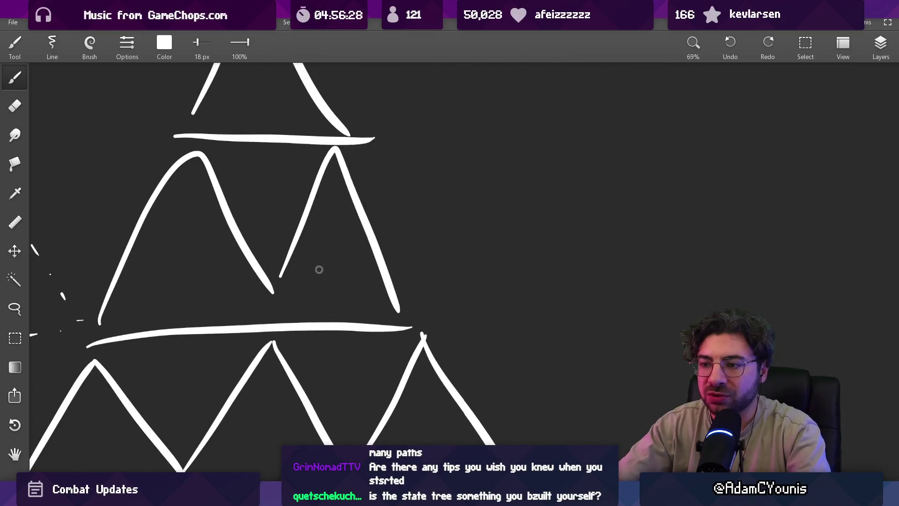
- Try a V stroke and undo it, then sketch a new triangle right of the second tier
mouse_move(298, 242)
left_mouse_down()
mouse_move(351, 291)
mouse_move(368, 238)
left_mouse_up()
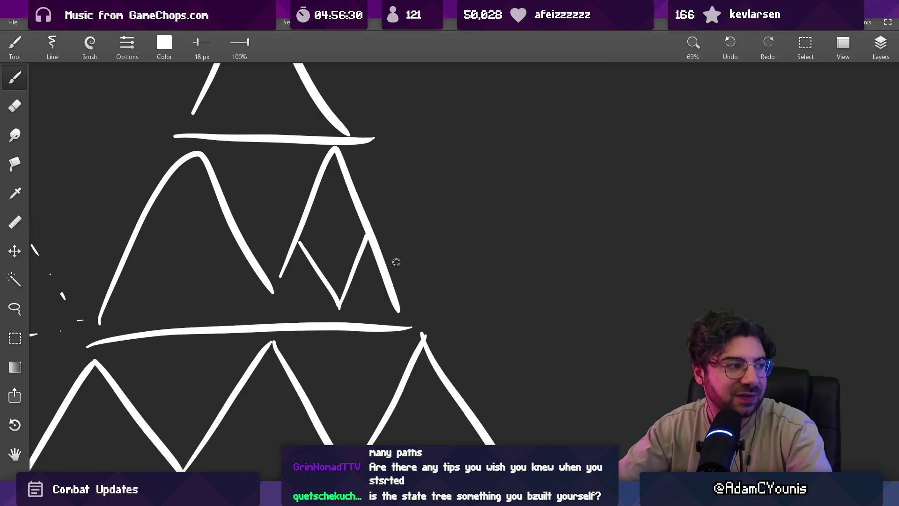
key("ctrl+z")
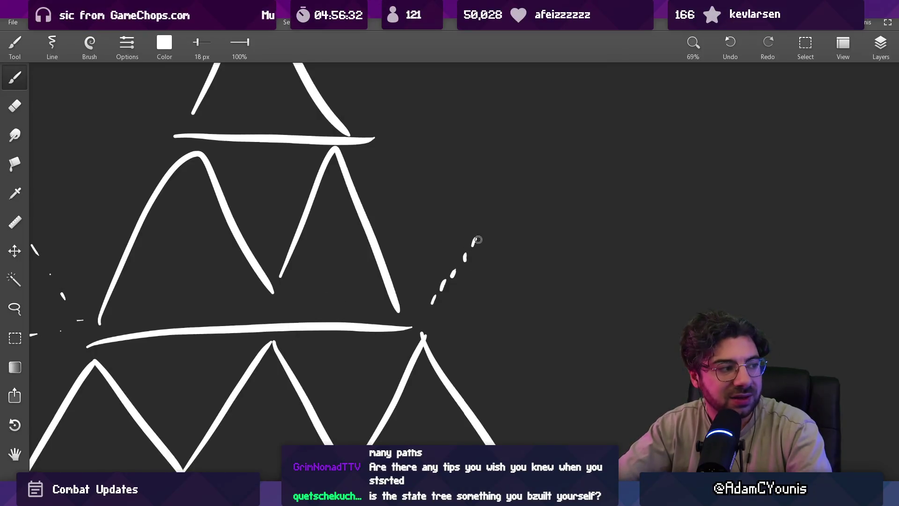
scroll(484, 339, "down", 3)
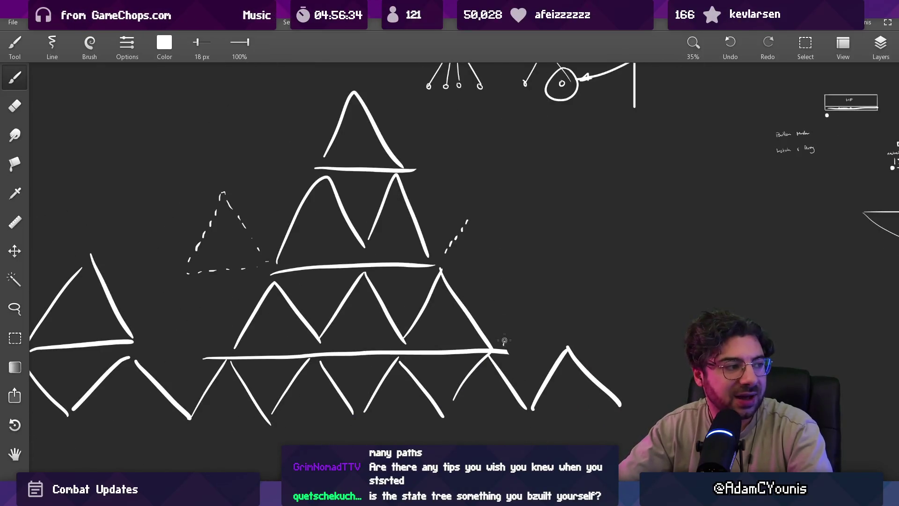
left_click_drag(504, 346, 537, 270)
left_click_drag(441, 264, 546, 263)
left_click_drag(487, 175, 544, 260)
left_click_drag(445, 255, 494, 158)
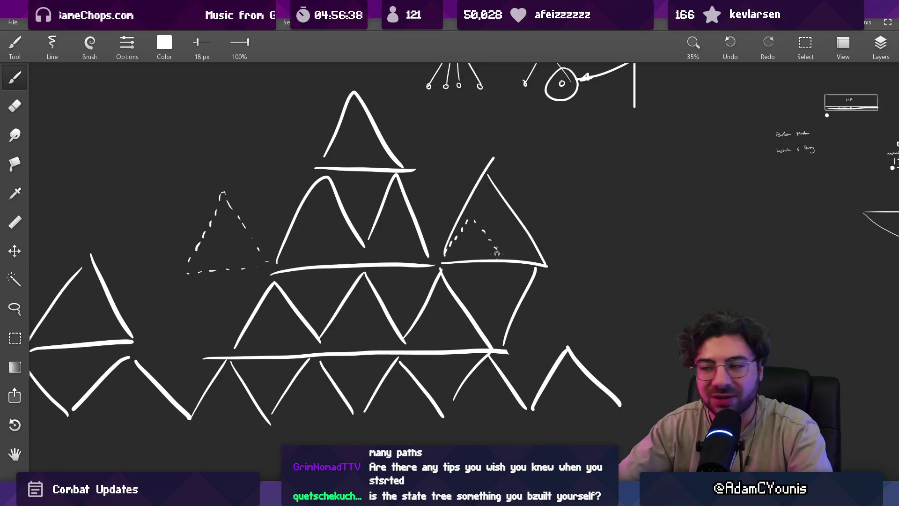
- Wipe the triangle sketches off the canvas with one eraser sweep
scroll(497, 255, "down", 2)
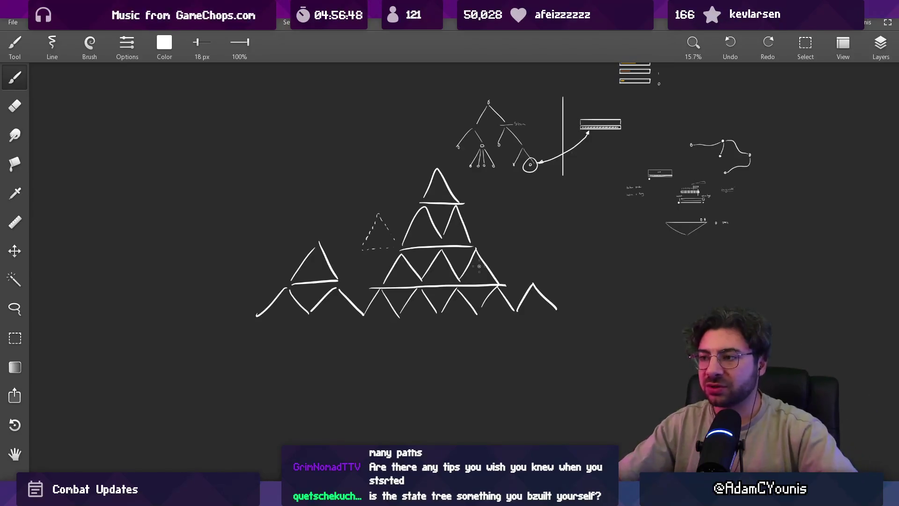
key("e")
mouse_move(265, 295)
left_mouse_down()
mouse_move(296, 342)
mouse_move(426, 264)
mouse_move(558, 297)
left_mouse_up()
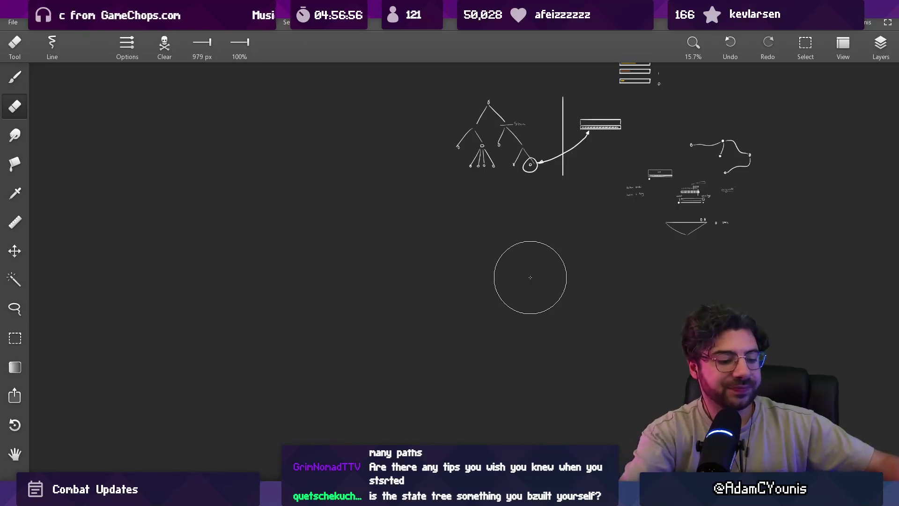
- Switch to Unity and show the Demo Dungeon Exit level with player and enemy in the Scene view
key("alt+Tab")
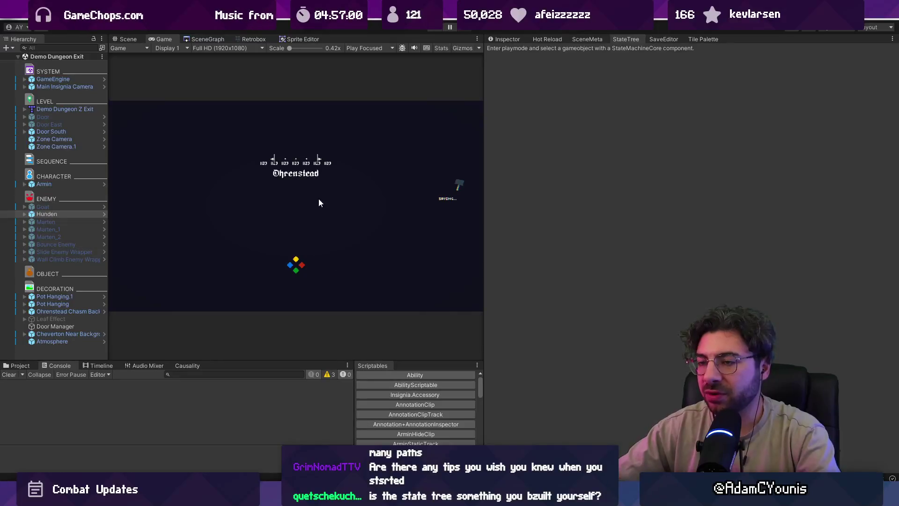
left_click(131, 41)
scroll(338, 240, "down", 2)
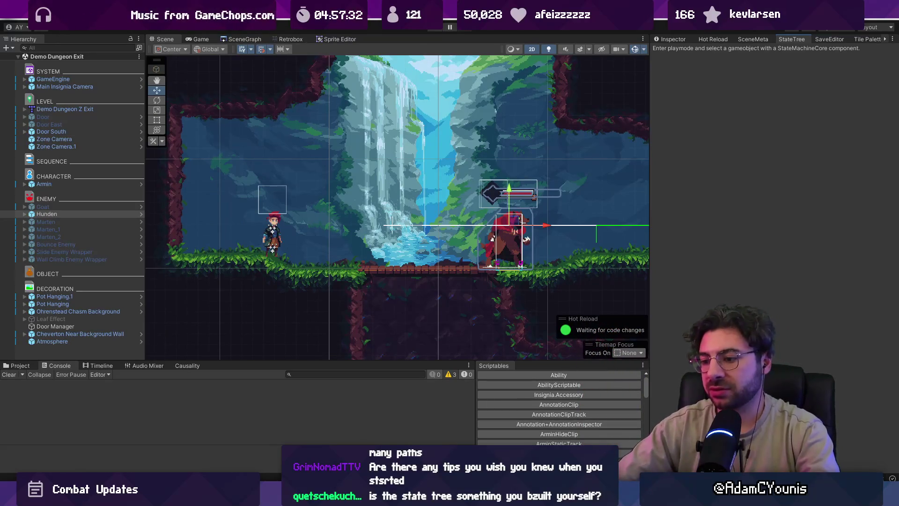
- Search 'twitch' in Chrome to open the Software and Game Development directory, then leave Chrome
mouse_move(481, 497)
mouse_move(517, 434)
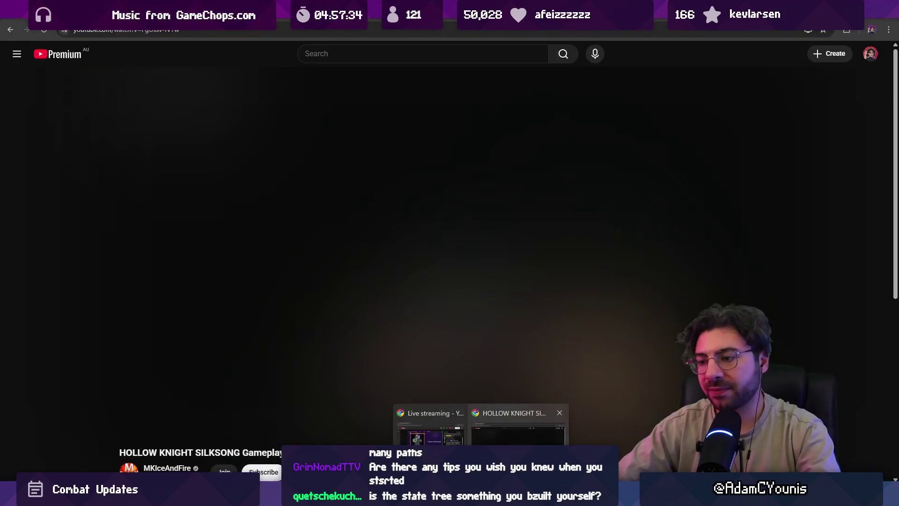
left_click(179, 32)
type("twit")
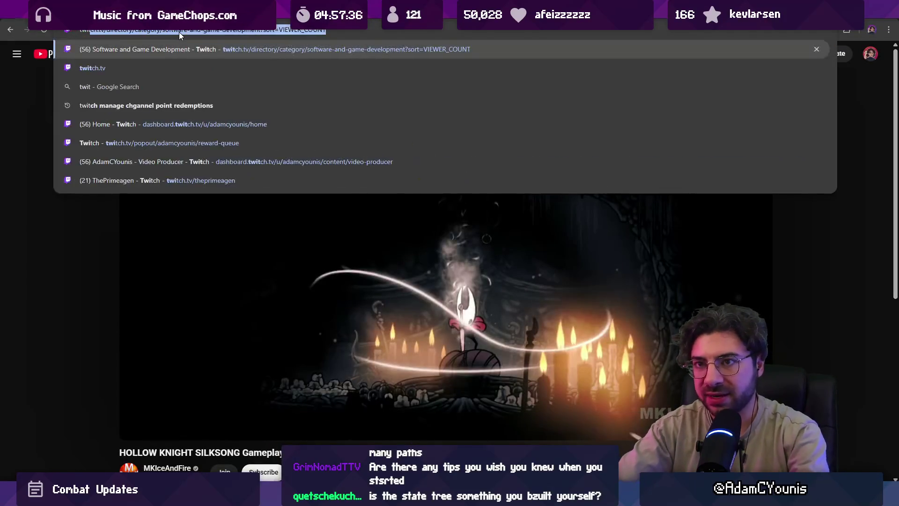
type("ch")
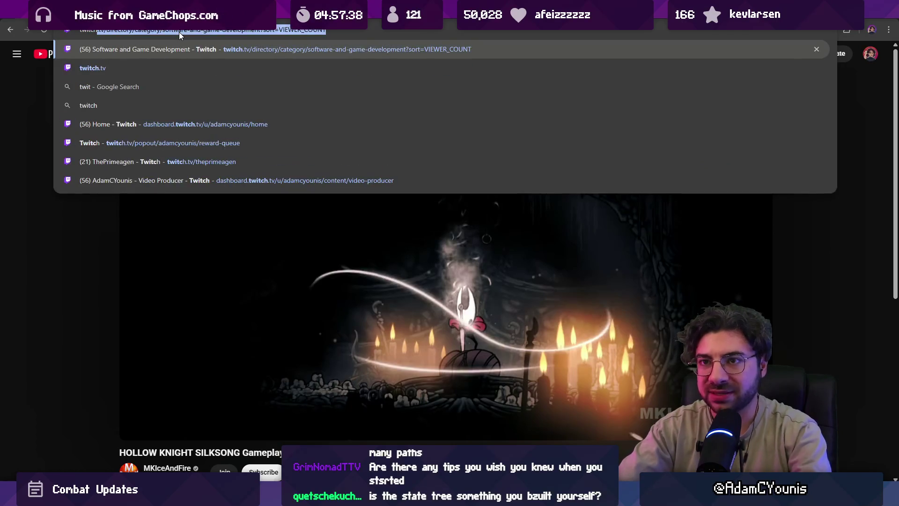
key("Return")
key("alt+Tab")
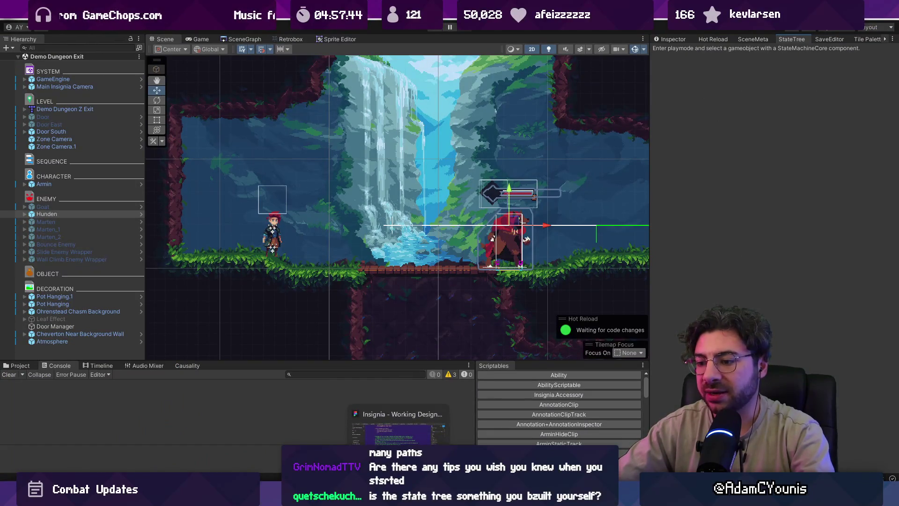
left_click(399, 494)
- Fix the misspelled 'have' in the old-model answer paragraph
double_click(432, 272)
left_click(447, 254)
key("Return")
key("BackSpace")
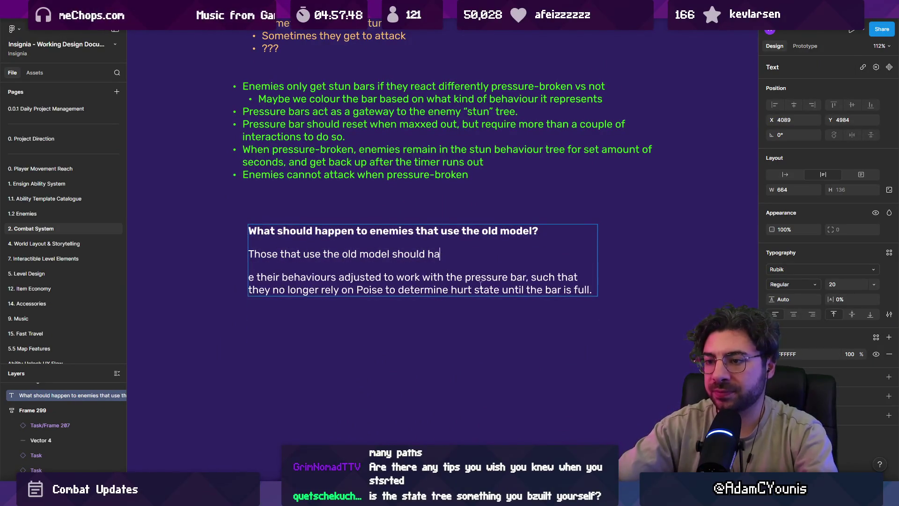
type("v")
key("Delete")
- Add a bold IMPLICATION heading below the answer
left_click(481, 285)
key("Return")
type("IM")
type("PLIES")
key("BackSpace")
key("BackSpace")
key("BackSpace")
type("ICATION")
key("shift+Up")
key("shift+Down")
key("shift+Home")
key("ctrl+b")
key("End")
- Write the note moving the enemy's Guard status off hitboxes onto the Pressure Bar
key("Return")
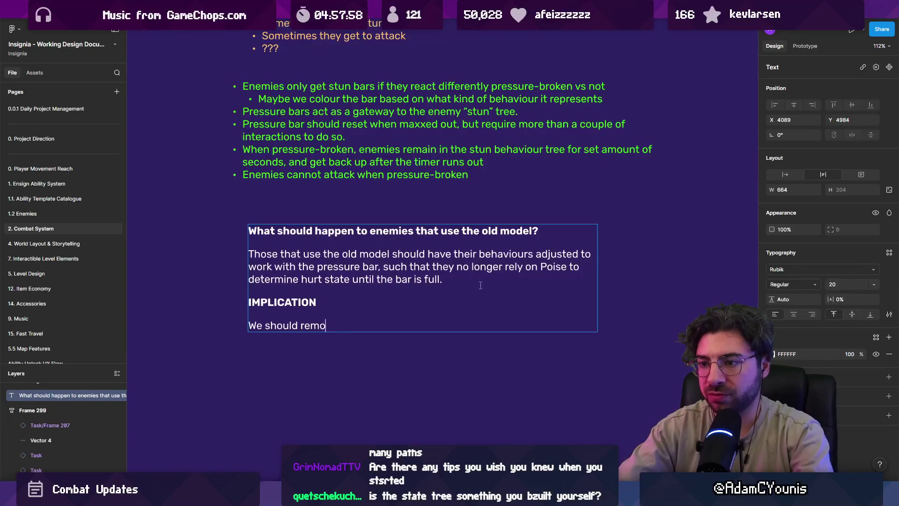
type("ve the “Guard” status for Lenx")
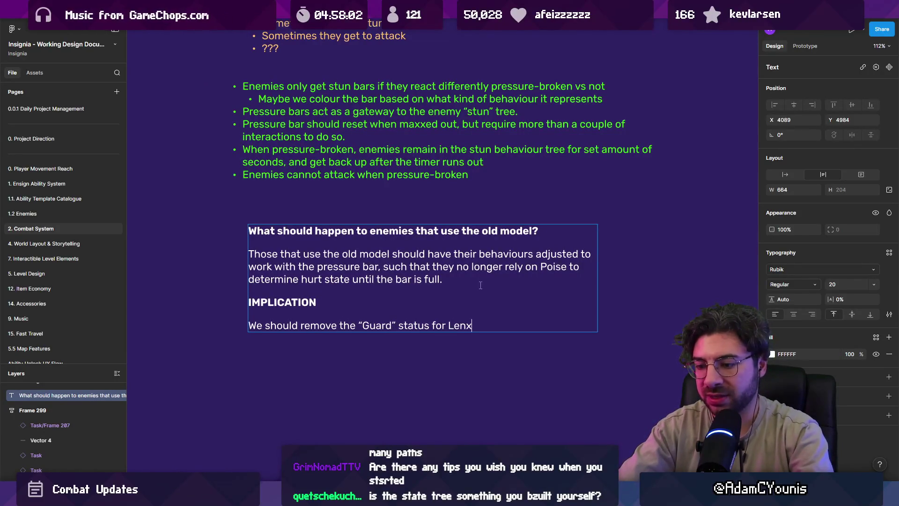
type("en off of the hitboxesd")
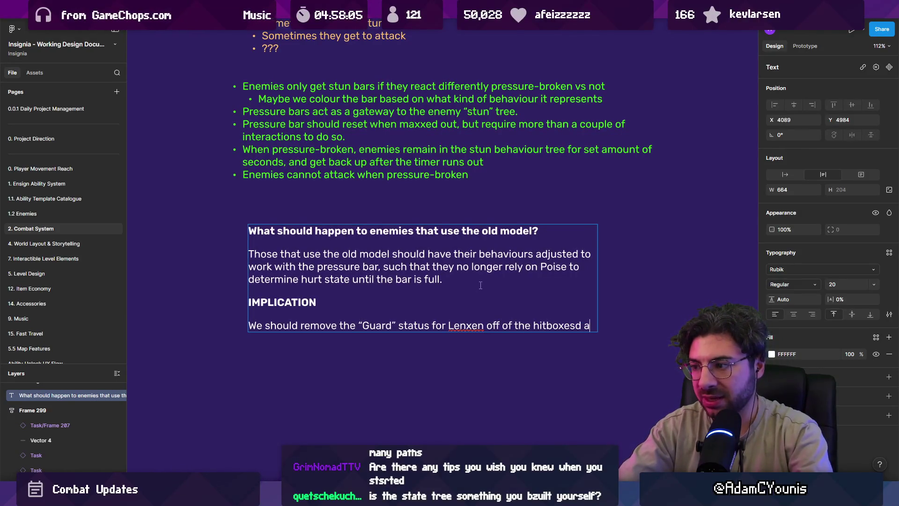
type("and instead make it a property of the Pre")
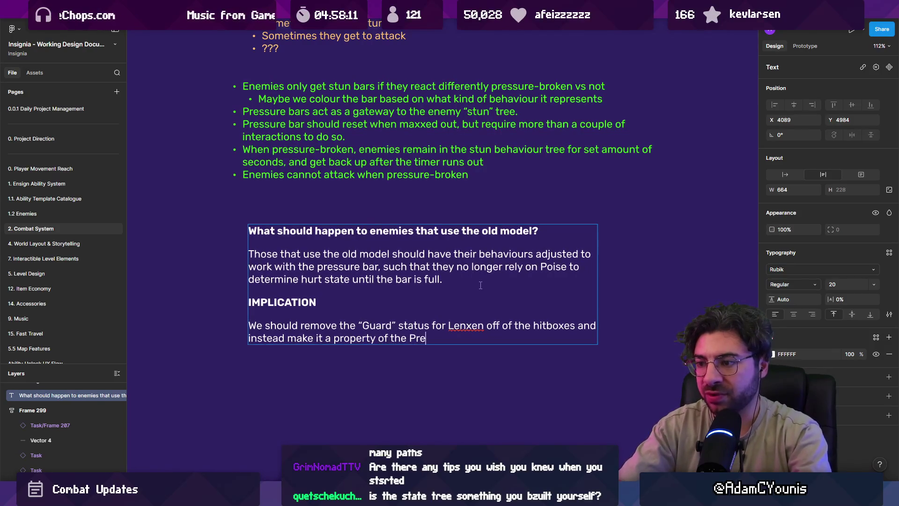
type("ure Bar")
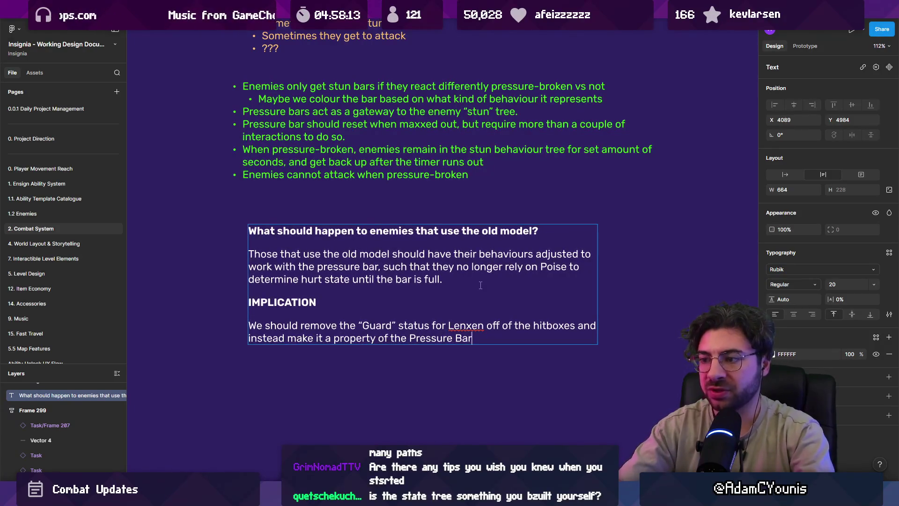
key("Escape")
key("Escape")
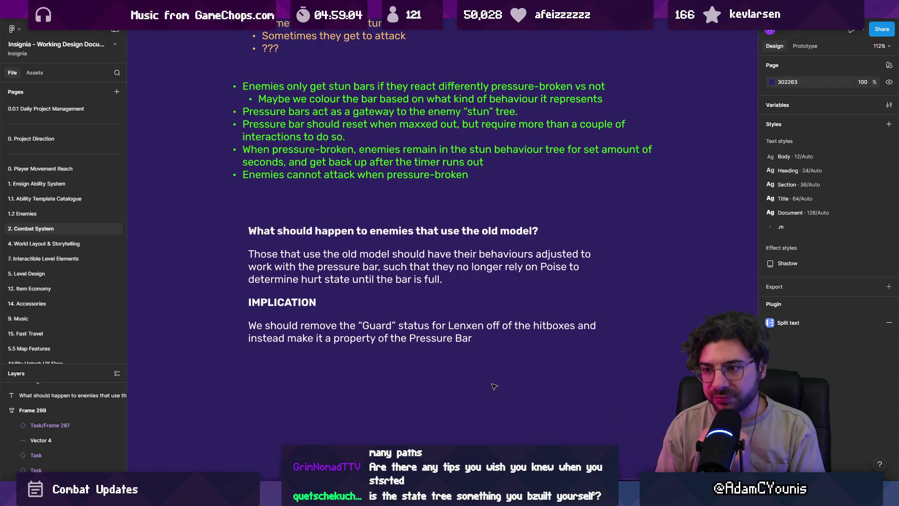
- Recheck the implication note, then bring up Unity's SceneGraph of level scenes
double_click(387, 335)
left_click(501, 336)
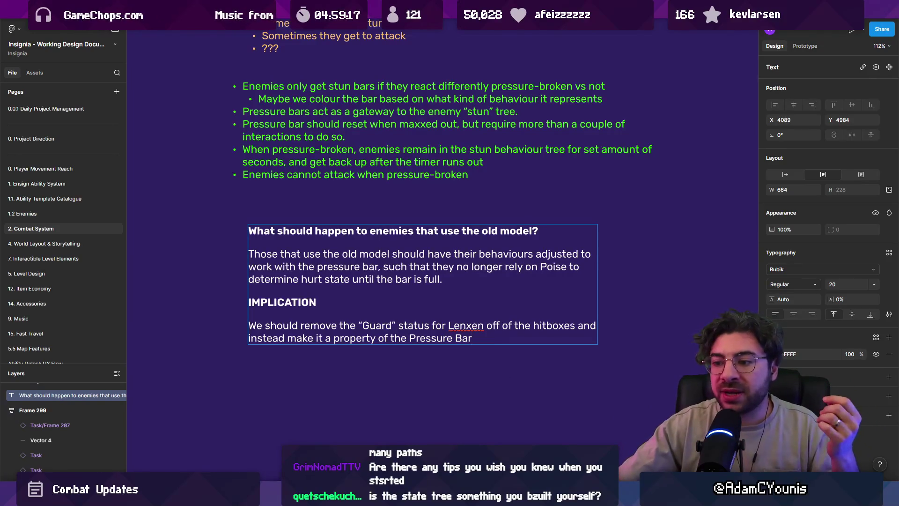
key("alt+Tab")
left_click(242, 39)
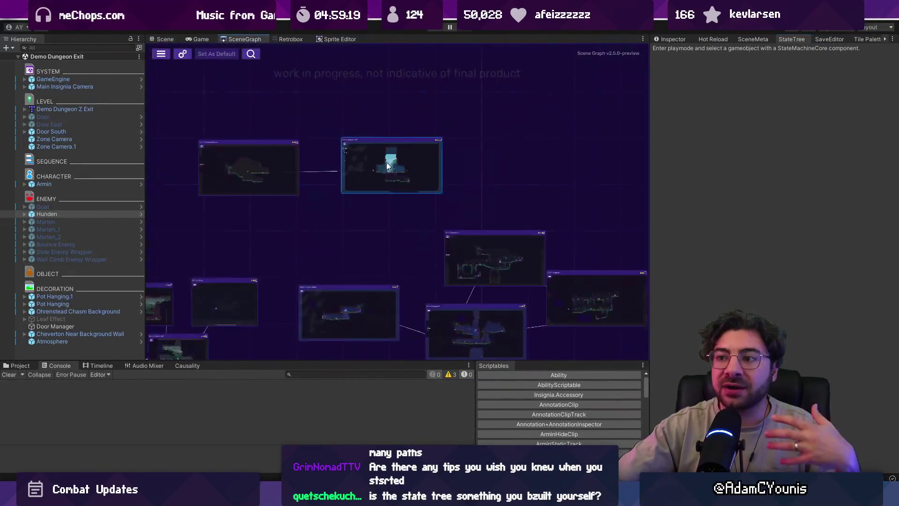
- Load Ohrenstead Under Tower from SceneGraph, frame Lenxen and its sword, and start play mode
scroll(347, 233, "up", 5)
double_click(544, 124)
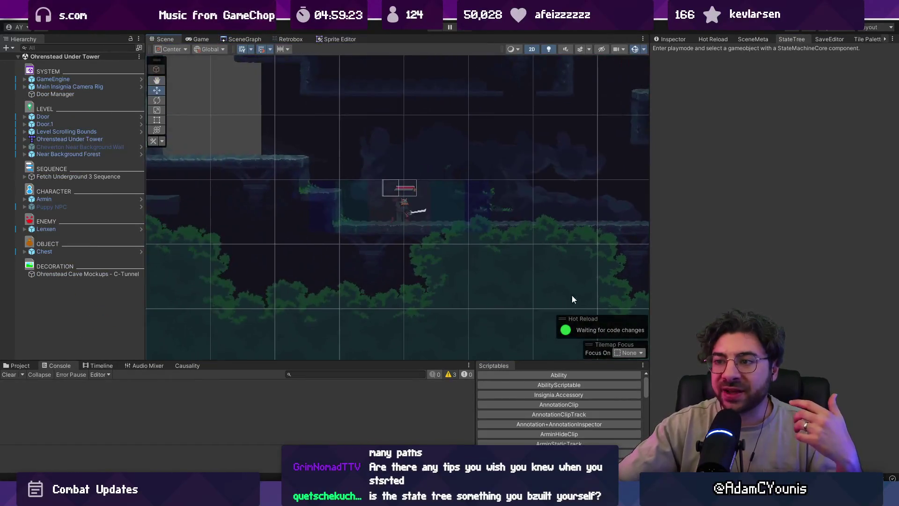
scroll(421, 170, "up", 5)
scroll(399, 215, "up", 2)
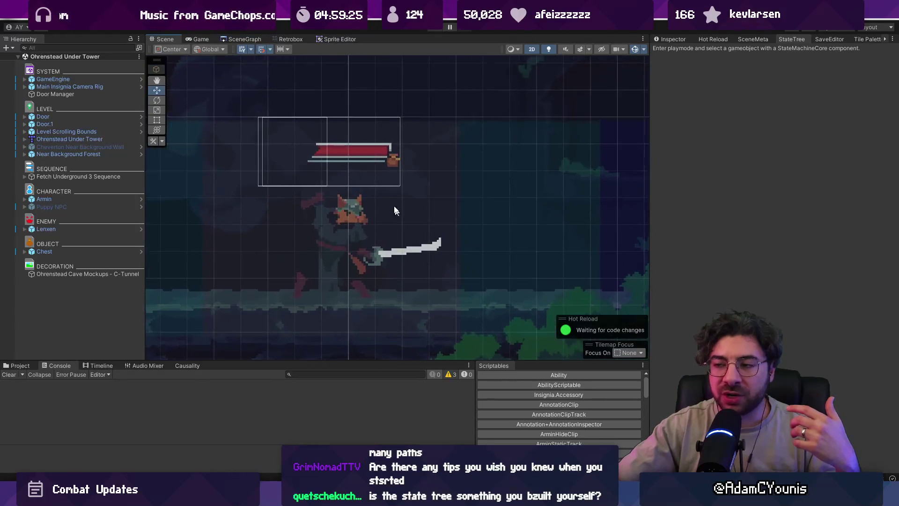
scroll(398, 214, "up", 1)
scroll(309, 148, "up", 4)
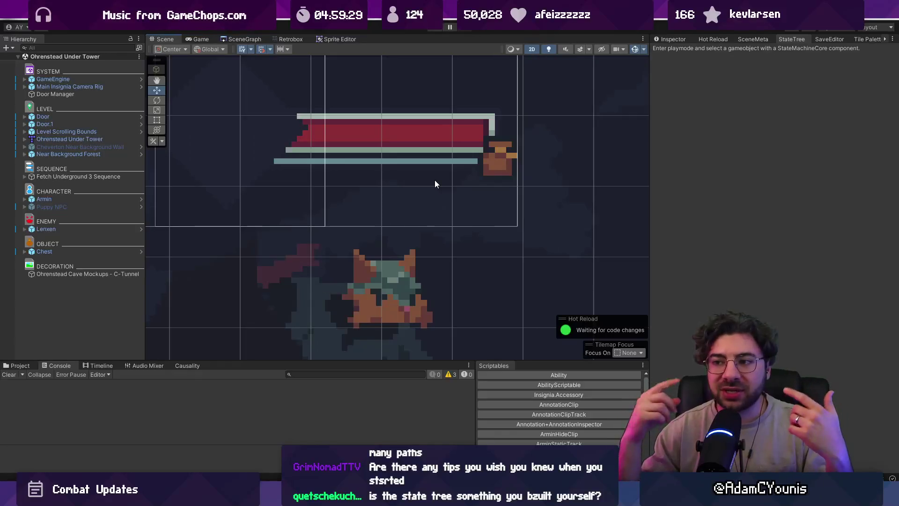
scroll(434, 185, "down", 2)
left_click_drag(374, 241, 281, 196)
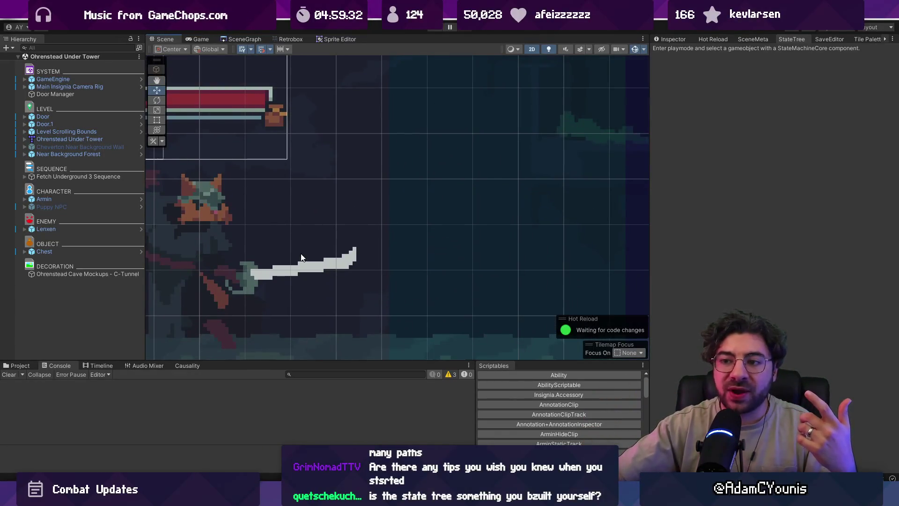
left_click_drag(295, 257, 349, 249)
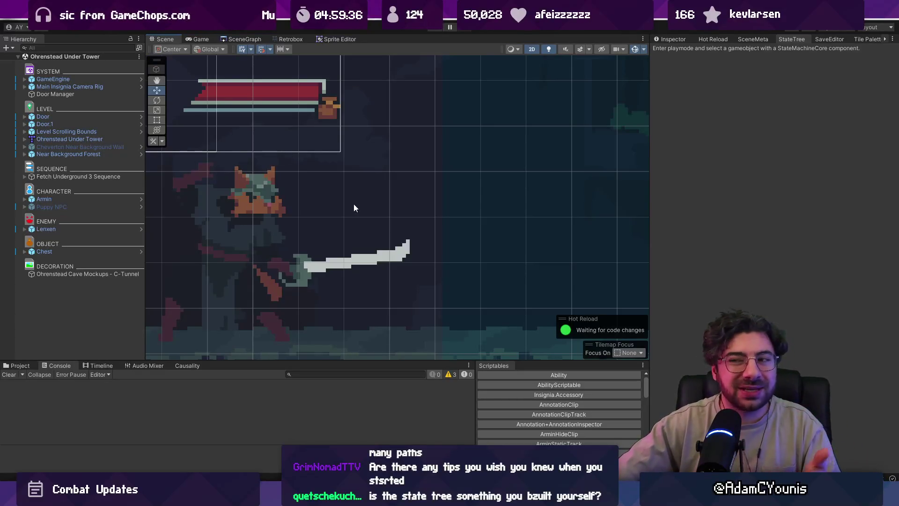
left_click(438, 28)
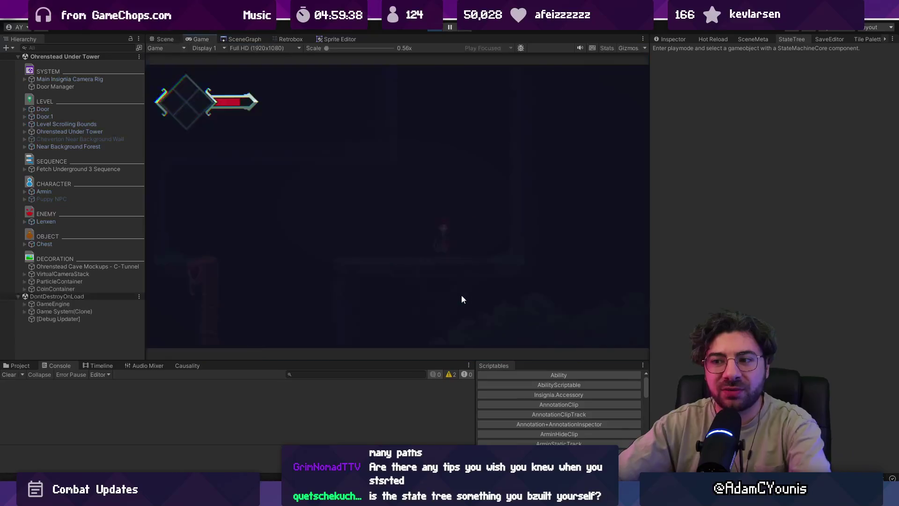
- Fight Lenxen with slashes and jumps in the maximized Game view, then stop play
key("Left")
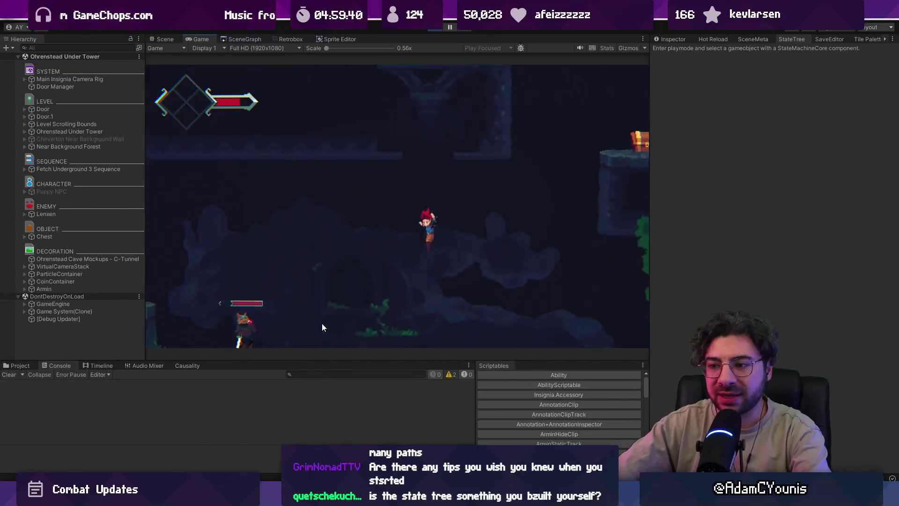
key("x")
key("shift+space")
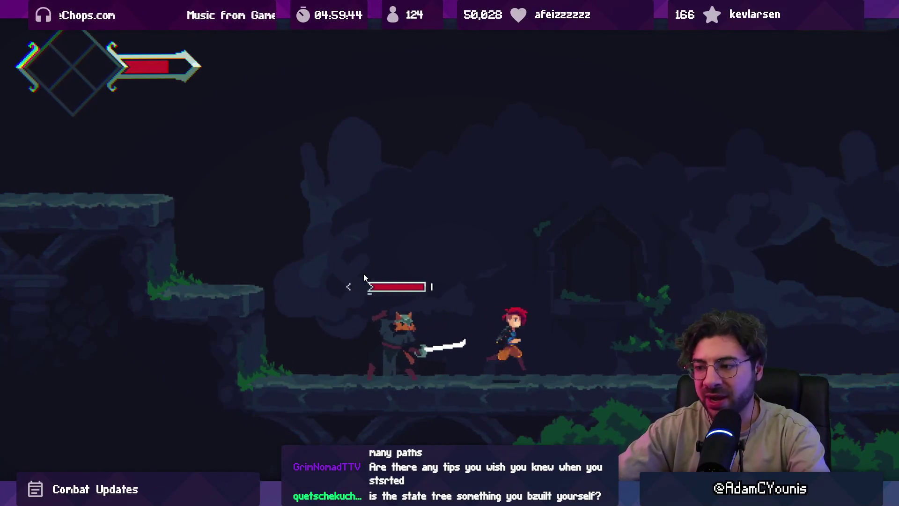
key("x")
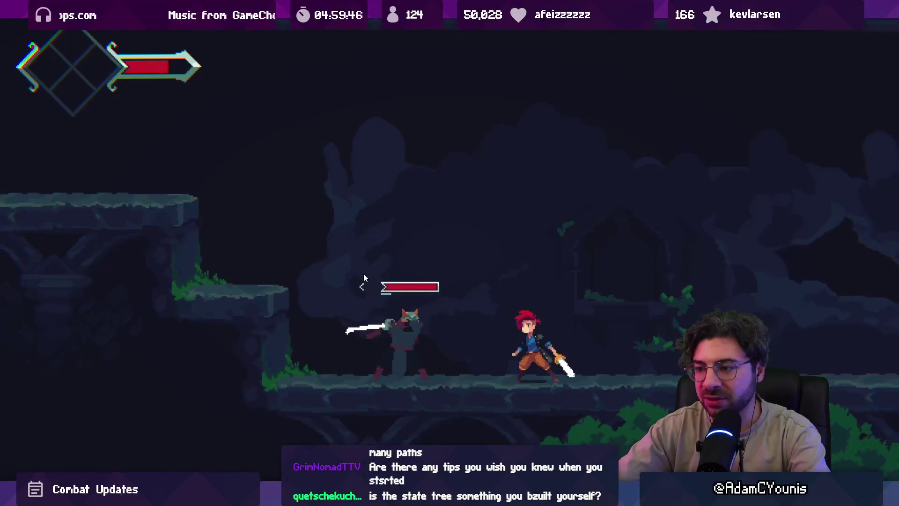
key("space")
key("x")
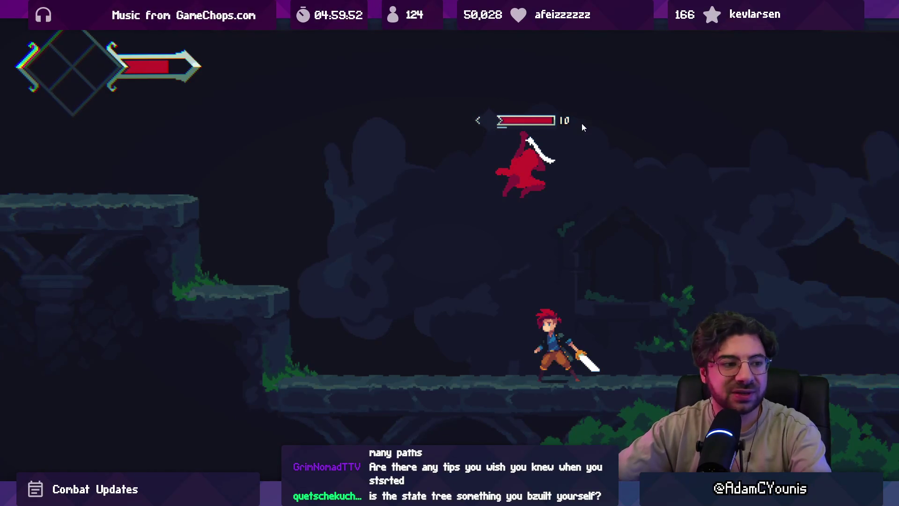
key("shift+space")
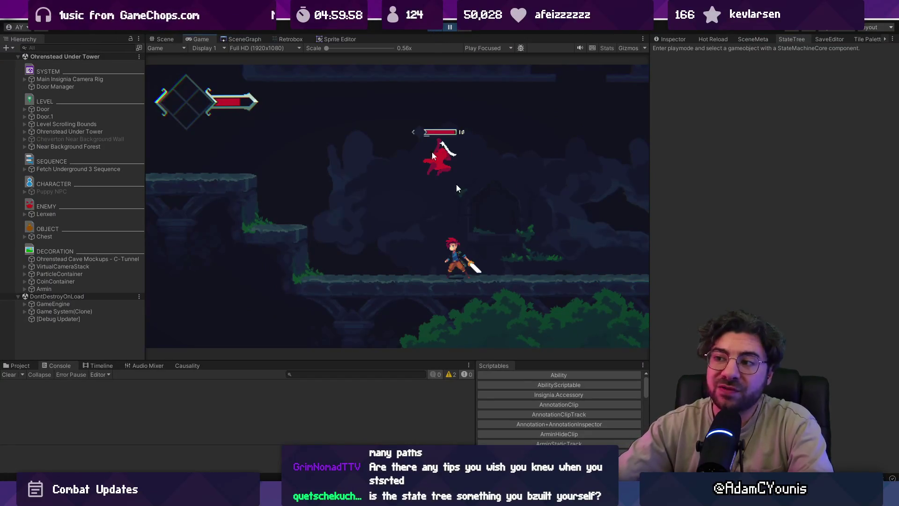
left_click(434, 30)
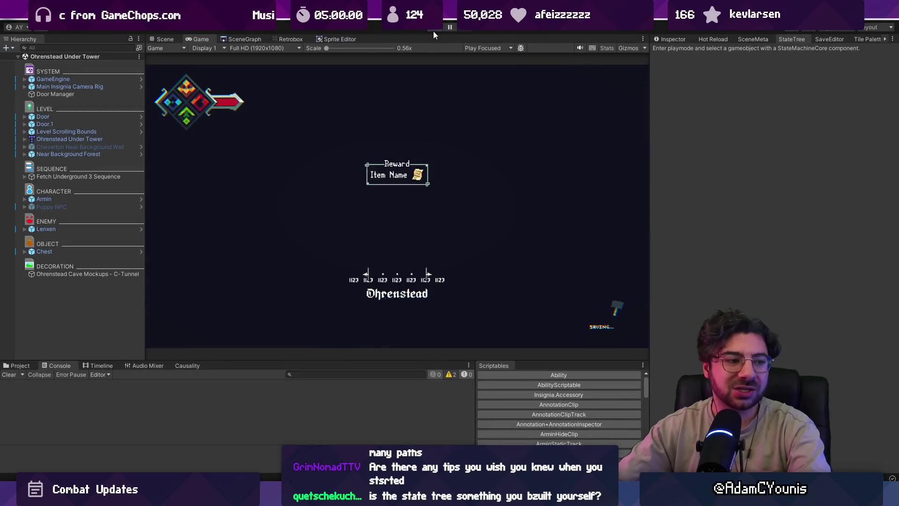